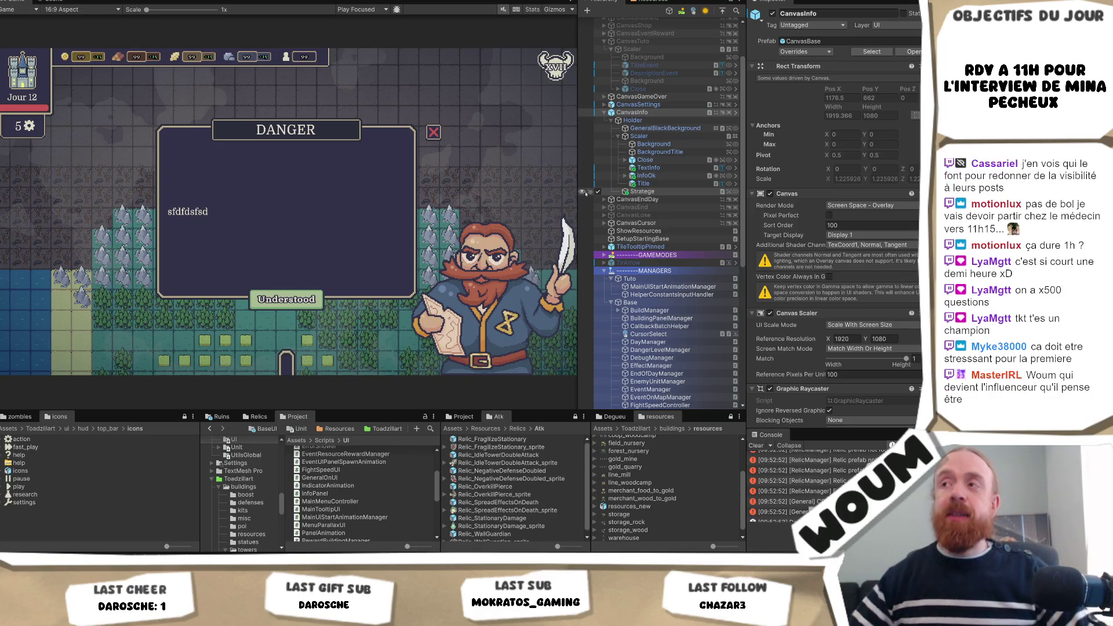
# Step: Trace the popup's Background image through Scaler, Holder and GeneralBlackBackground to the ui art folder
pyautogui.click(641, 135)
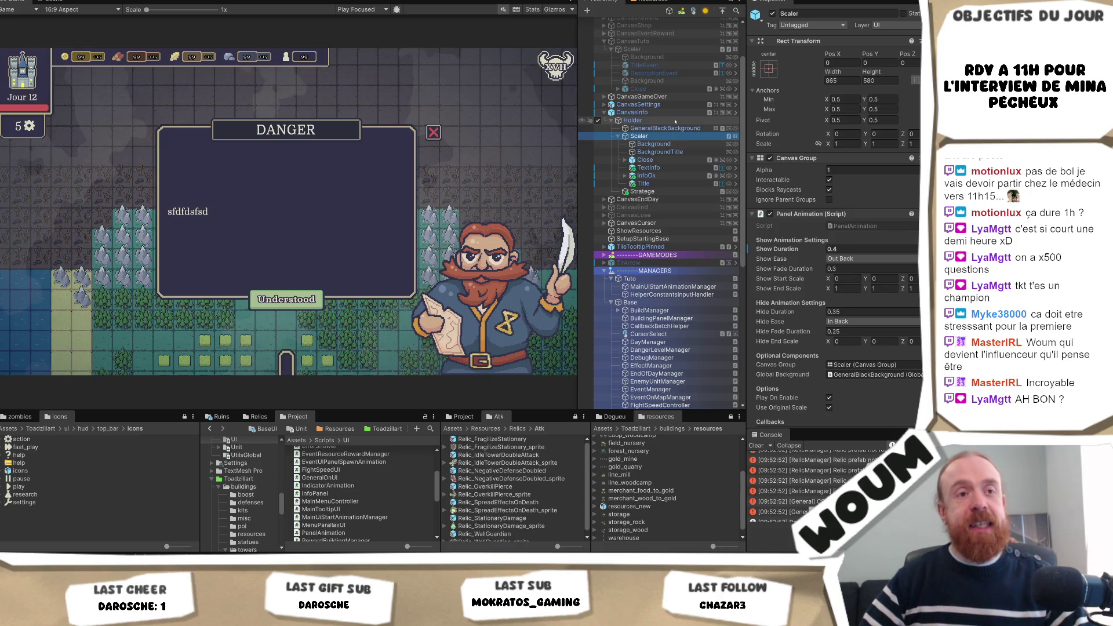
pyautogui.click(678, 121)
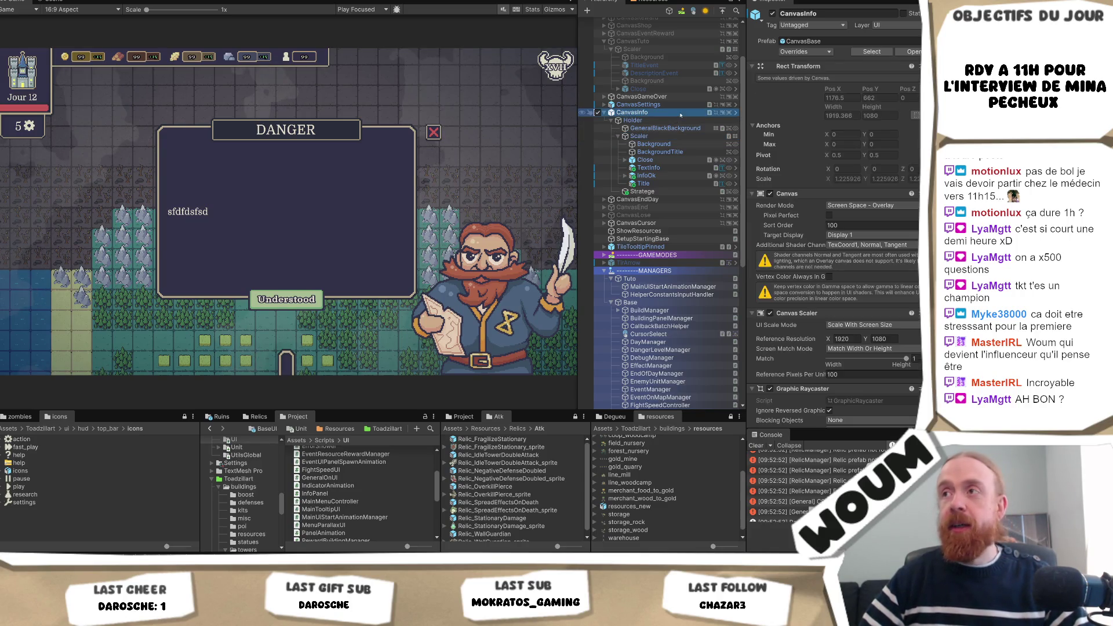
pyautogui.click(676, 128)
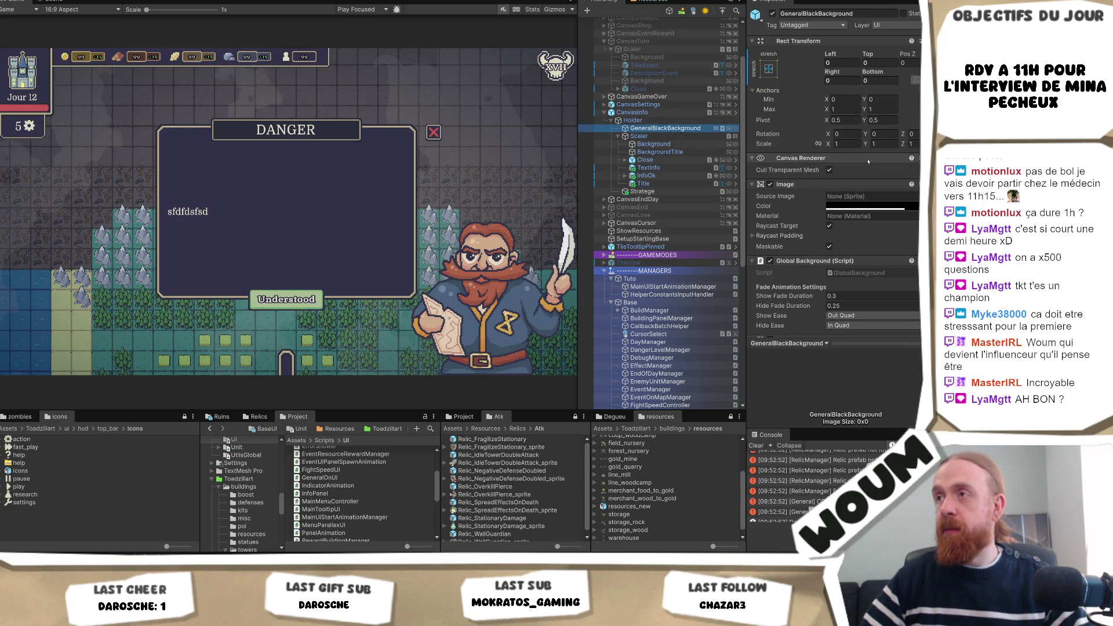
pyautogui.press('Down')
pyautogui.press('Down')
pyautogui.click(867, 195)
pyautogui.click(355, 440)
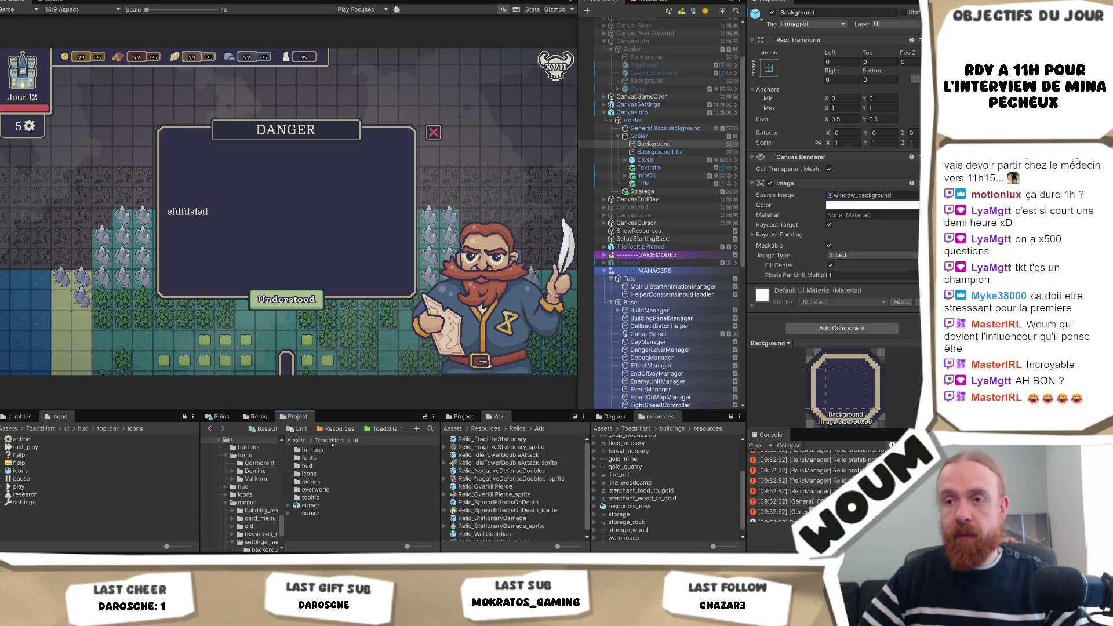
# Step: Assign the tutorial parchment sprite to the popup Background and set its texture to Single sprite mode
pyautogui.doubleClick(342, 487)
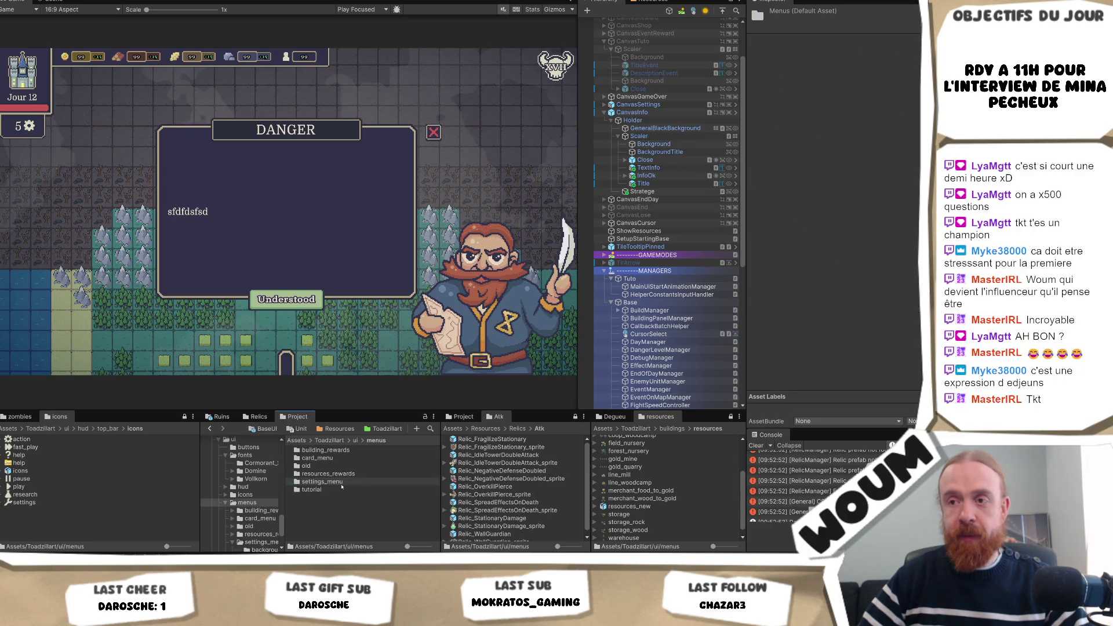
pyautogui.doubleClick(348, 489)
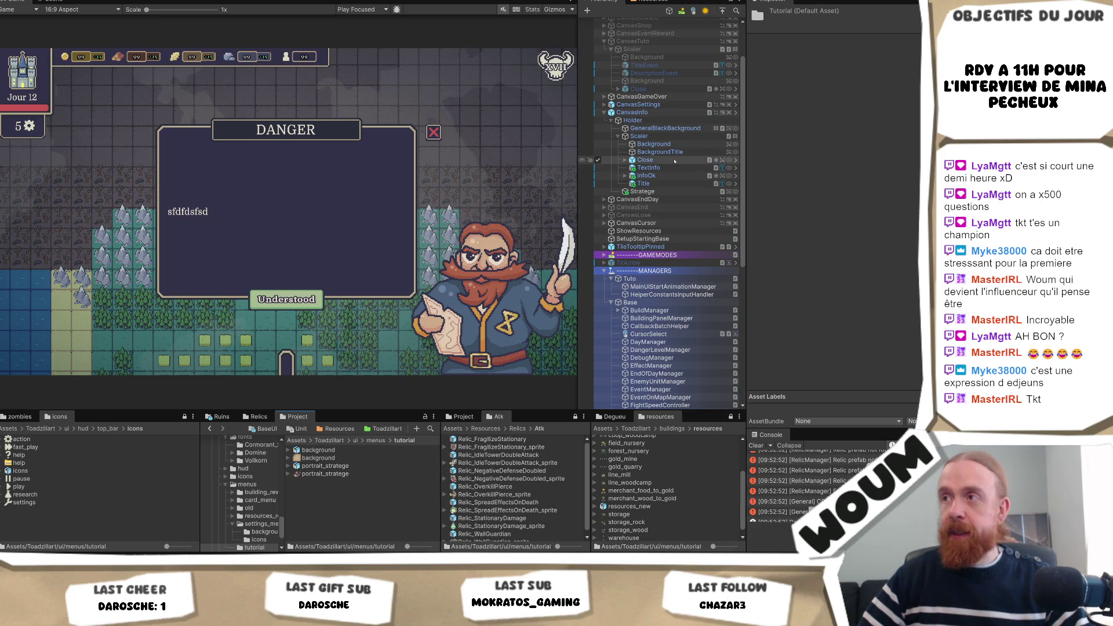
pyautogui.click(661, 145)
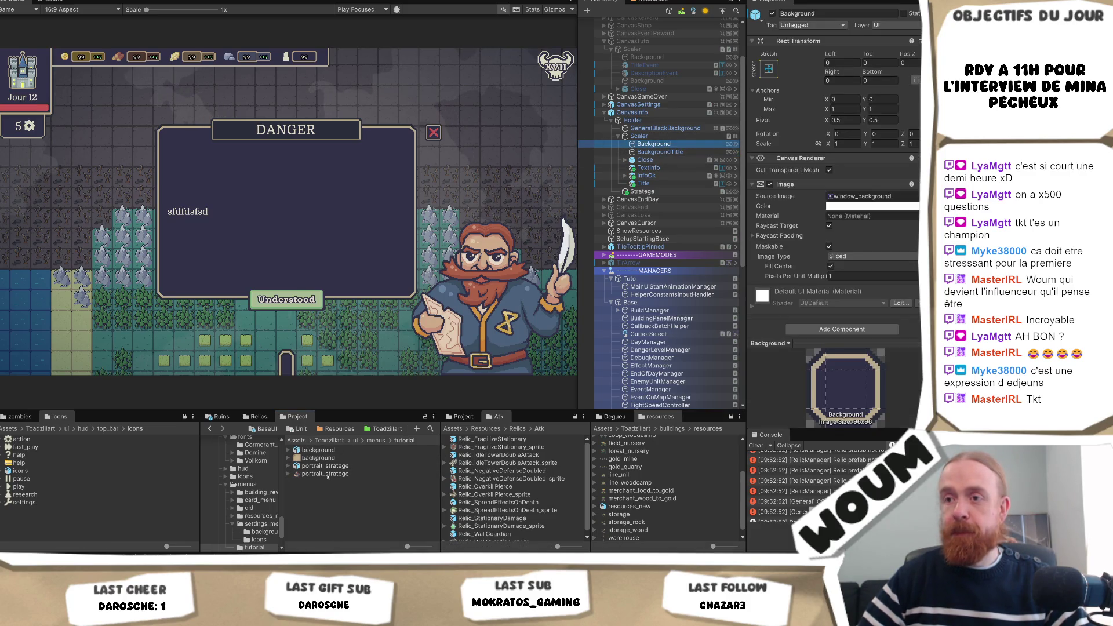
pyautogui.moveTo(318, 458)
pyautogui.mouseDown()
pyautogui.moveTo(458, 168)
pyautogui.moveTo(870, 197)
pyautogui.mouseUp()
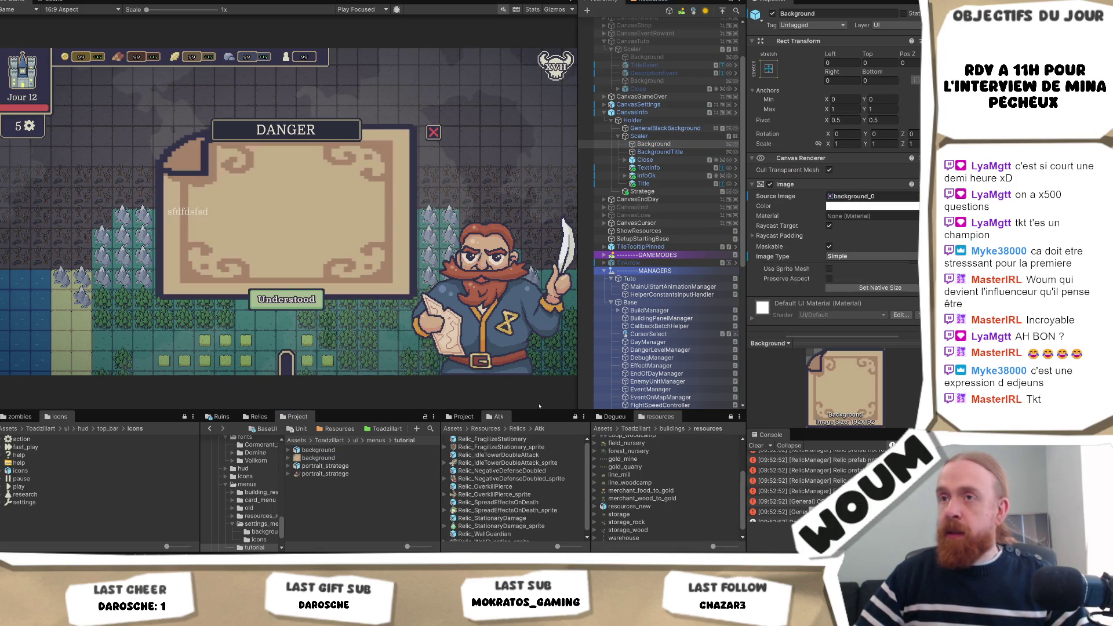
pyautogui.click(289, 459)
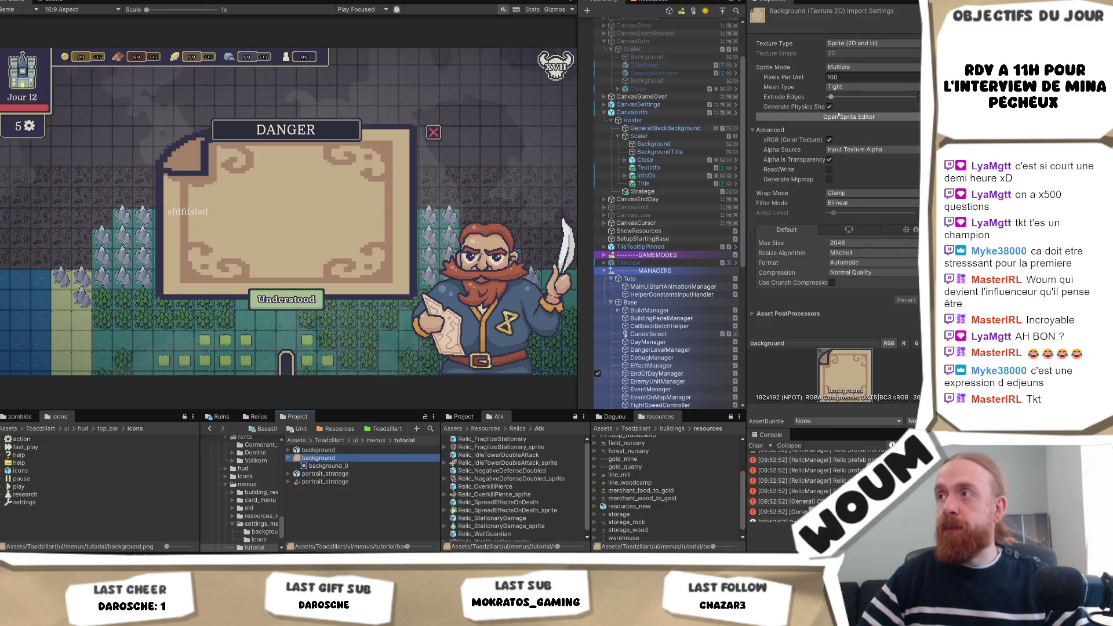
pyautogui.click(867, 67)
pyautogui.click(852, 76)
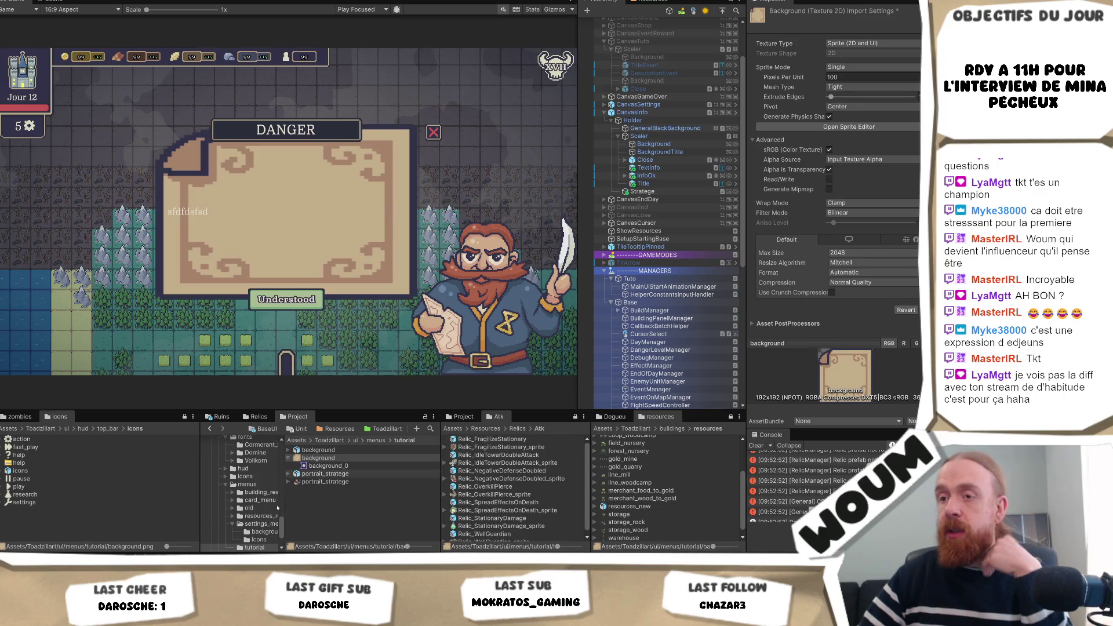
# Step: Give the background and portrait_stratege textures Compression None and Point filtering, and apply
pyautogui.keyDown('ctrl'); pyautogui.click(347, 481); pyautogui.keyUp('ctrl')
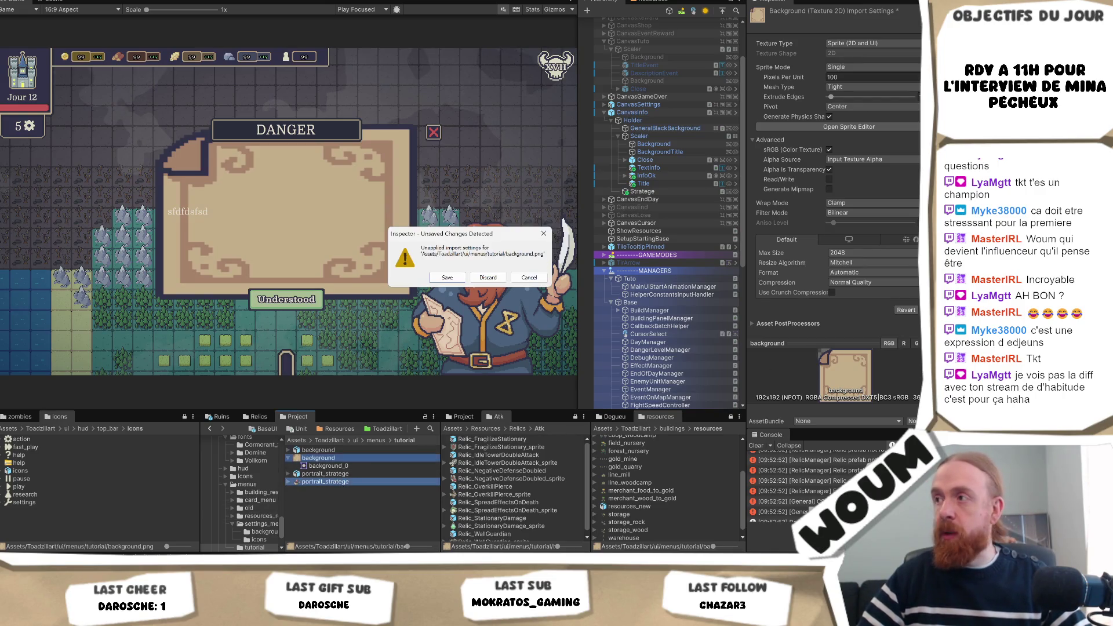
pyautogui.click(447, 277)
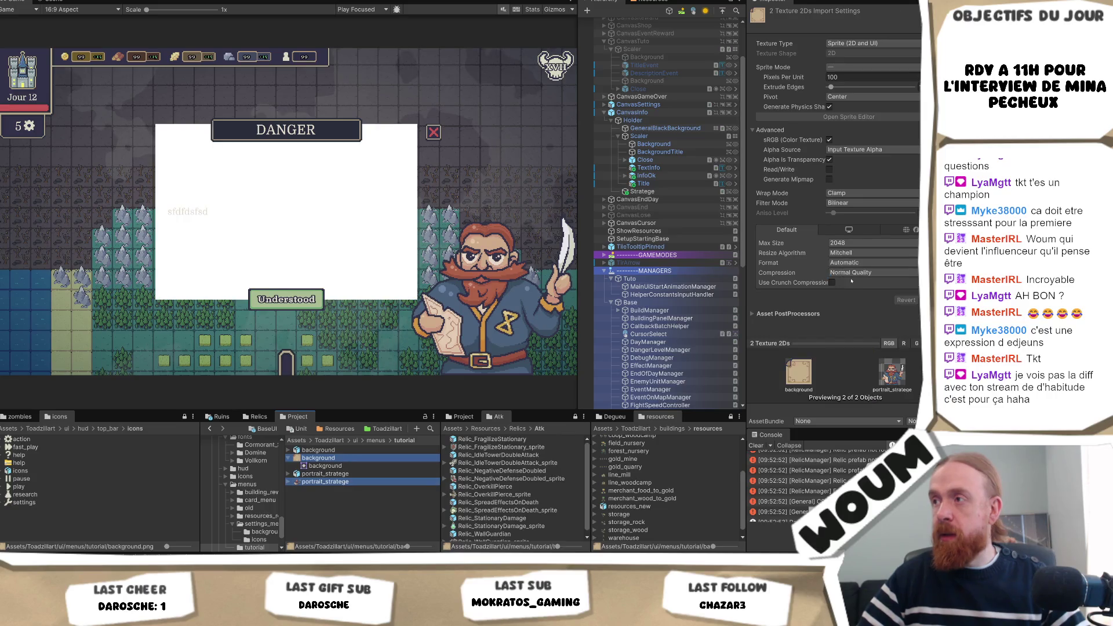
pyautogui.click(852, 274)
pyautogui.click(849, 279)
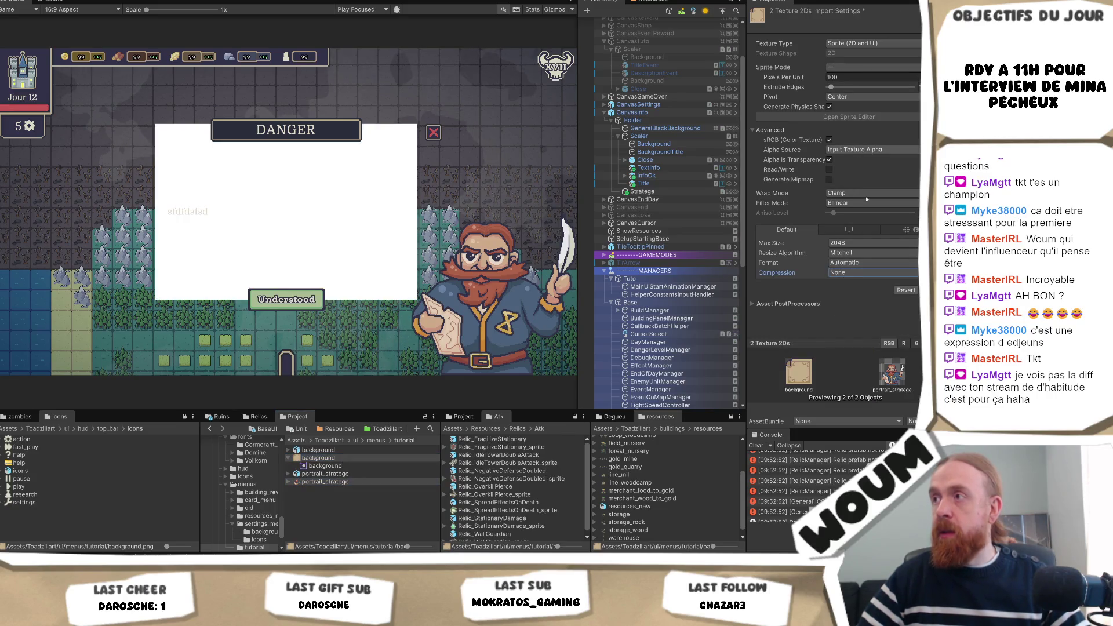
pyautogui.click(868, 202)
pyautogui.click(864, 213)
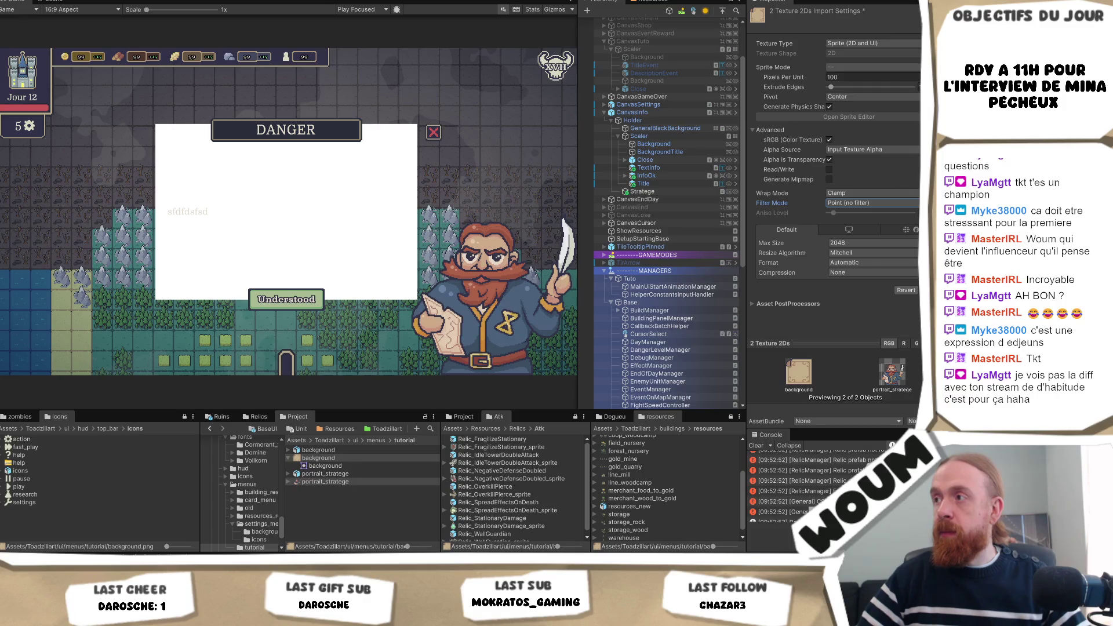
pyautogui.click(917, 290)
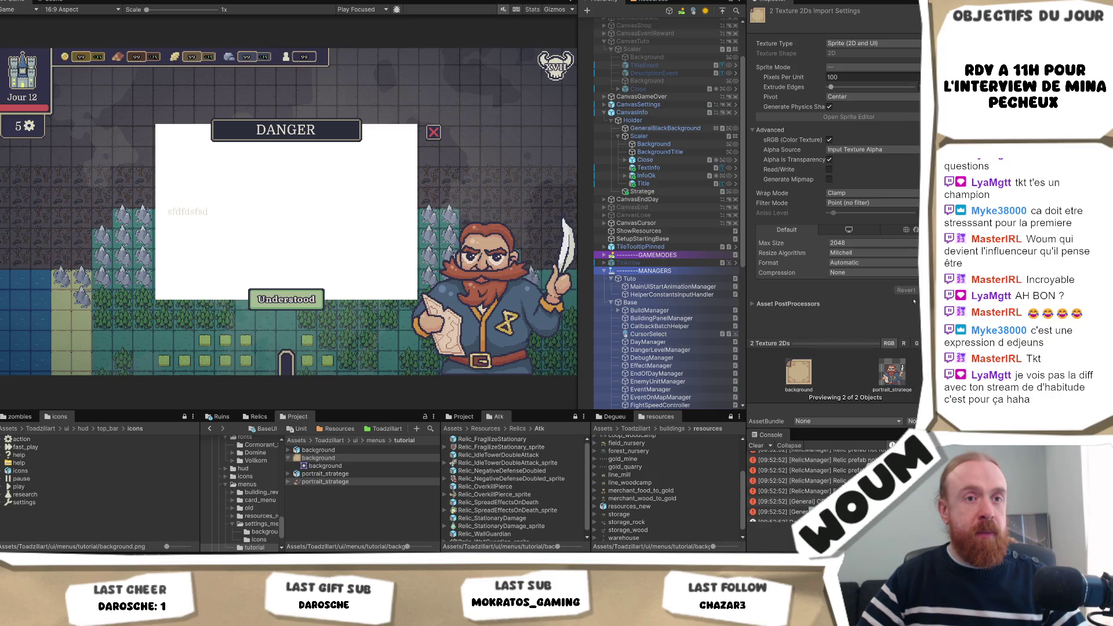
pyautogui.click(667, 144)
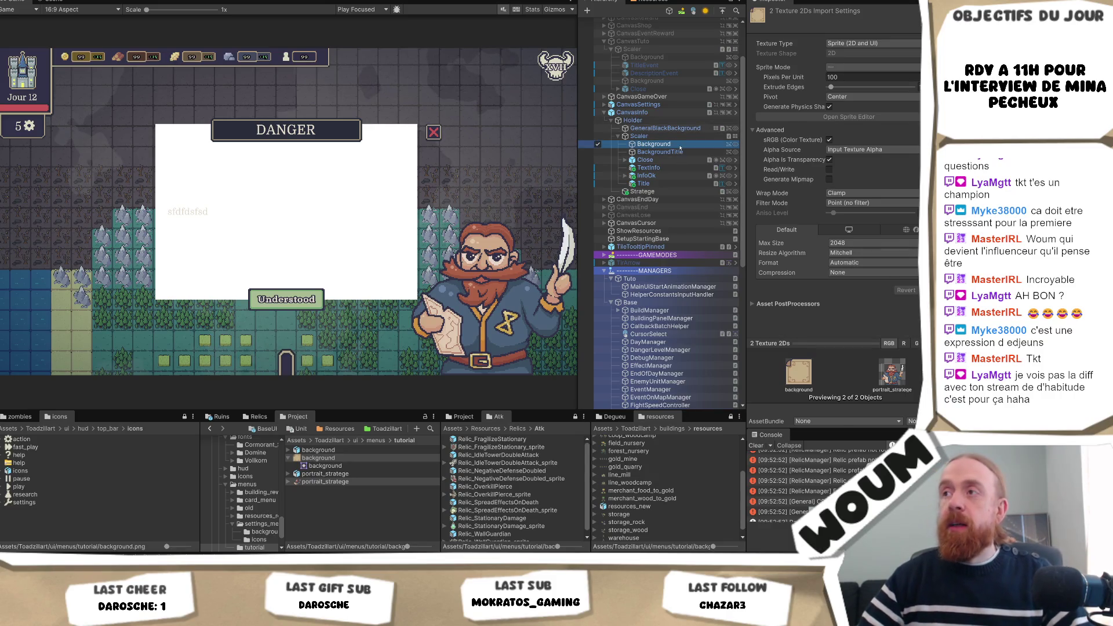
# Step: Put the tutorial background sprite back into the DANGER popup Background's Source Image
pyautogui.click(862, 165)
pyautogui.moveTo(862, 165); pyautogui.dragTo(848, 199)
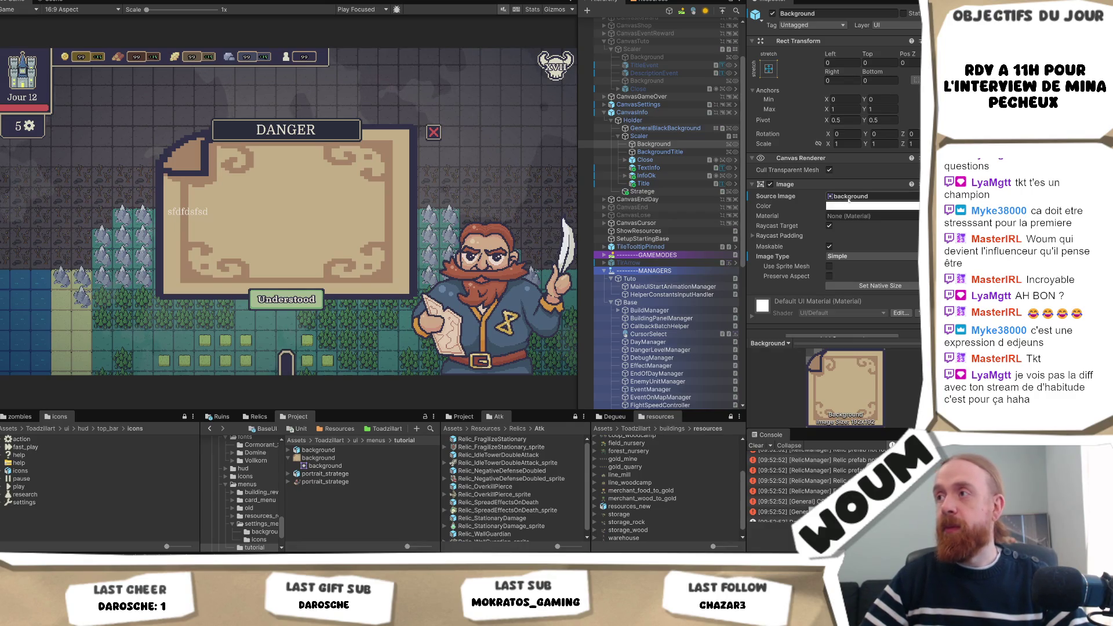
pyautogui.click(362, 458)
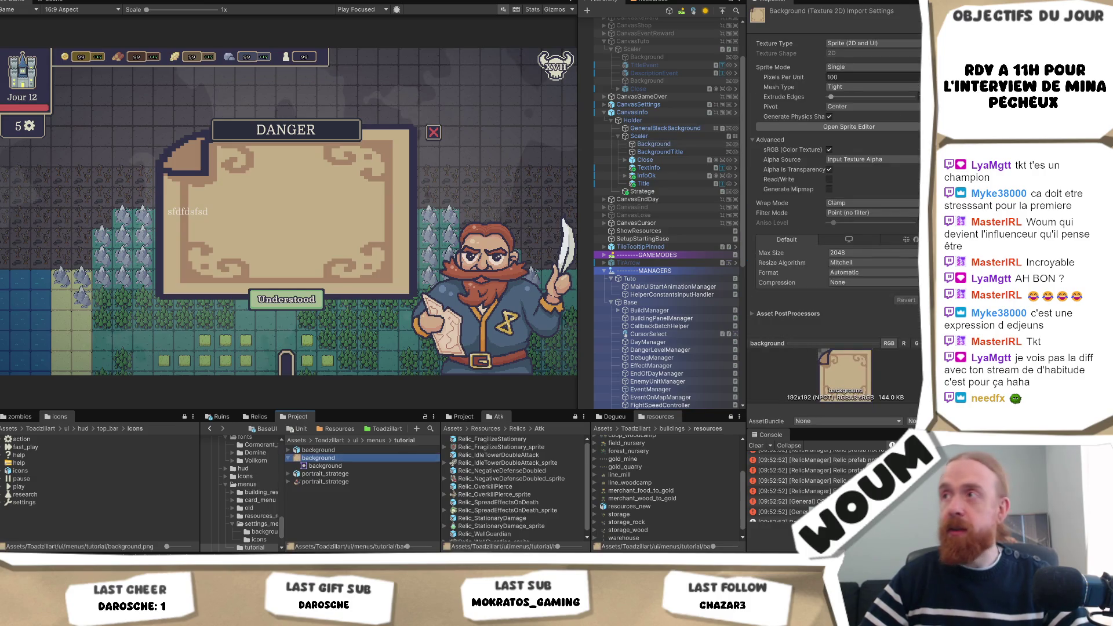
pyautogui.click(880, 125)
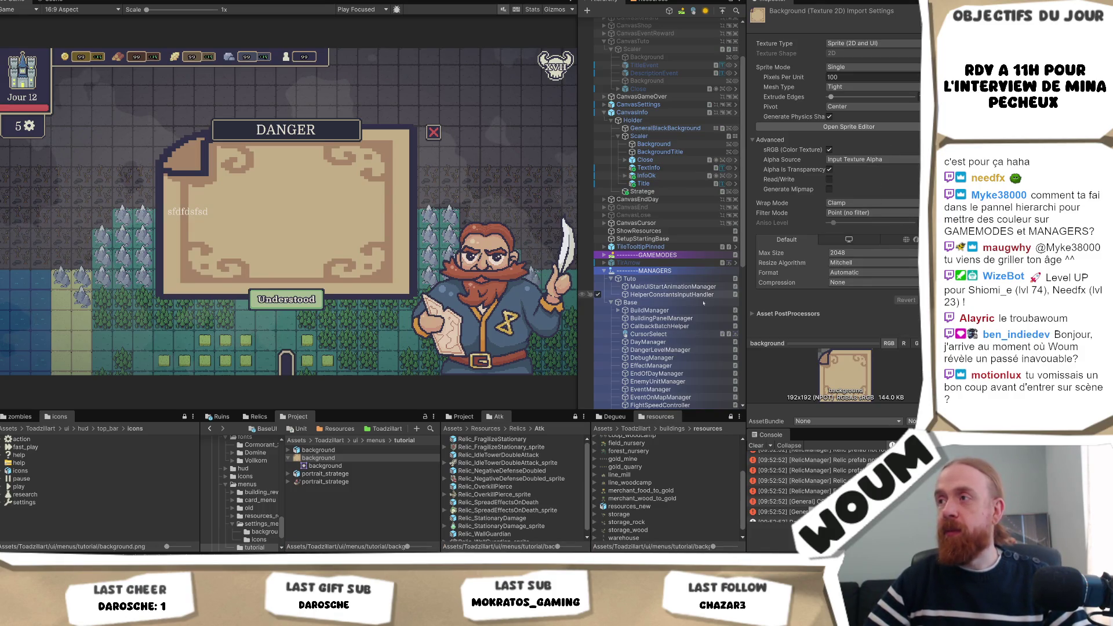
pyautogui.click(678, 144)
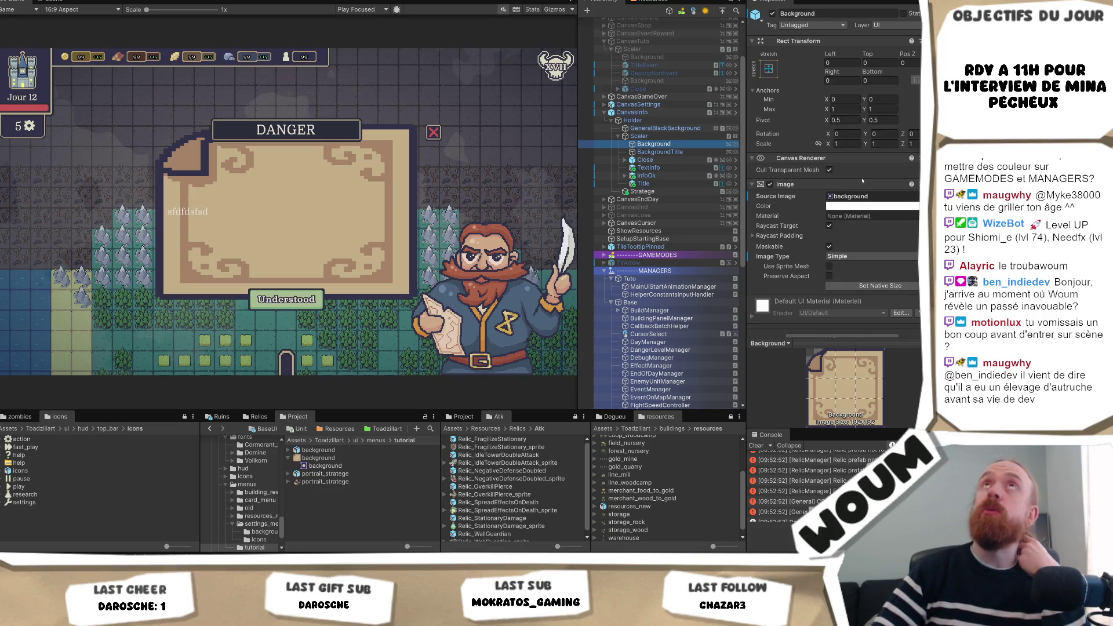
pyautogui.click(857, 198)
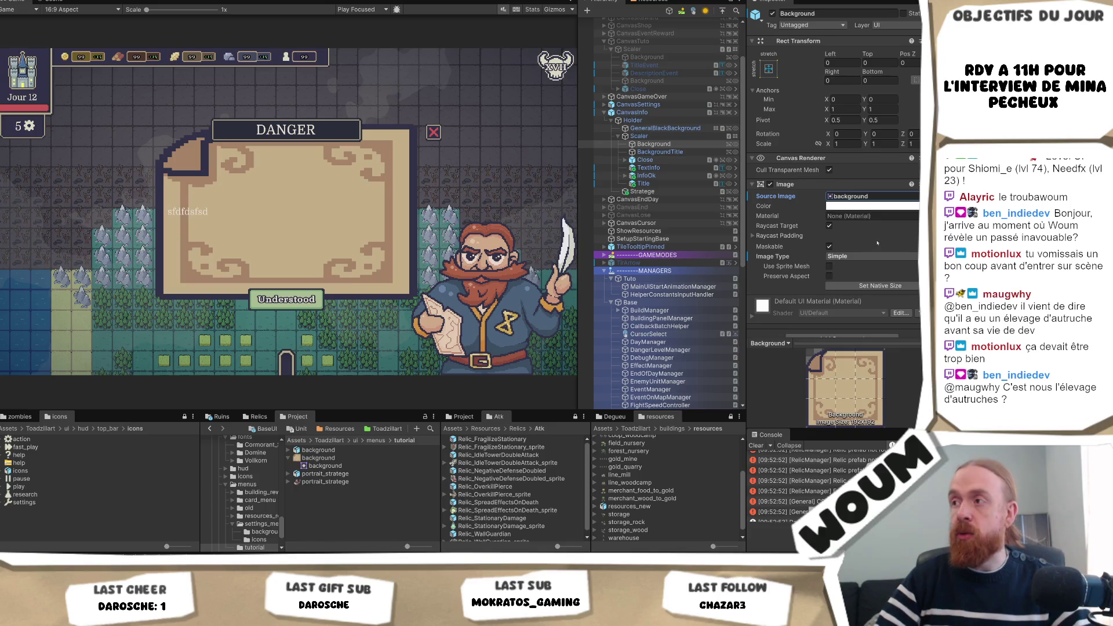
# Step: Set the Background image's Image Type to Tiled so the parchment repeats
pyautogui.scroll(-1, 877, 243)
pyautogui.click(877, 242)
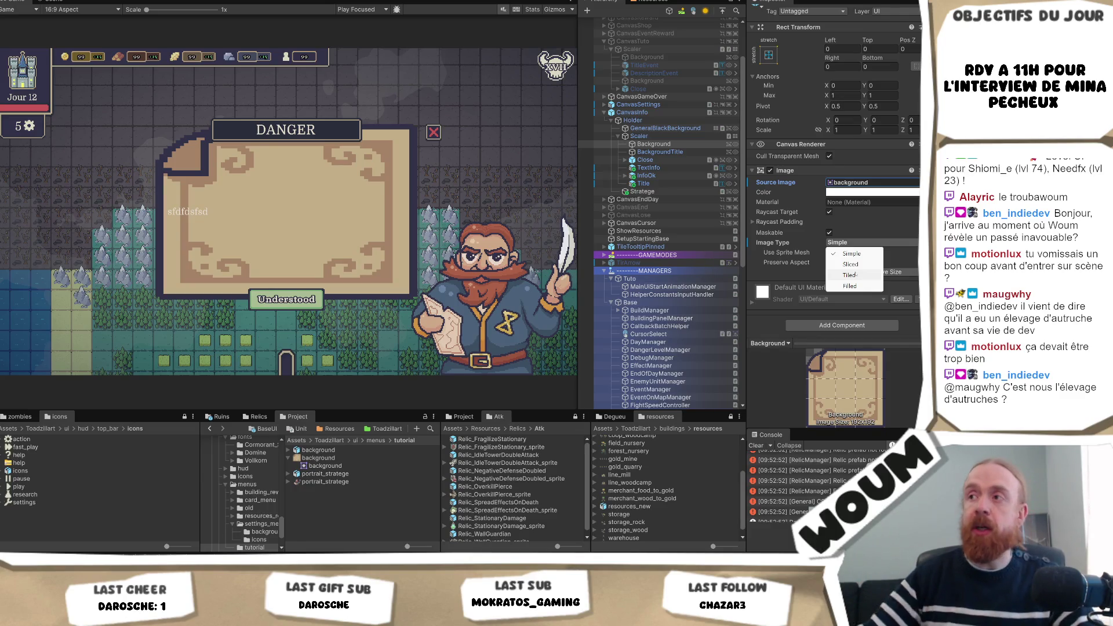
pyautogui.click(863, 275)
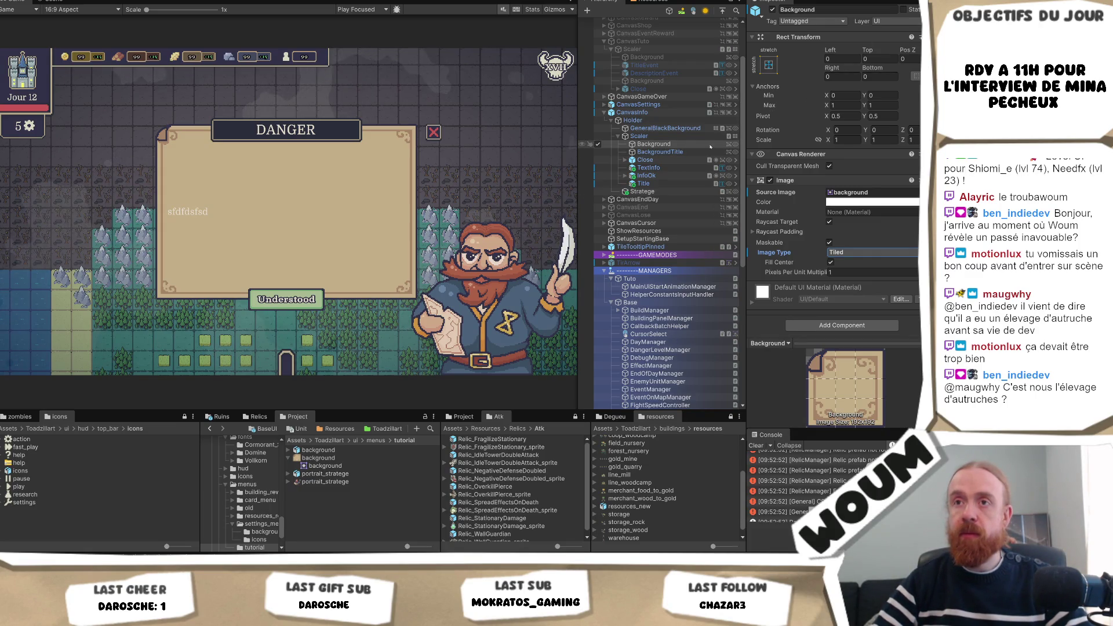
pyautogui.click(648, 168)
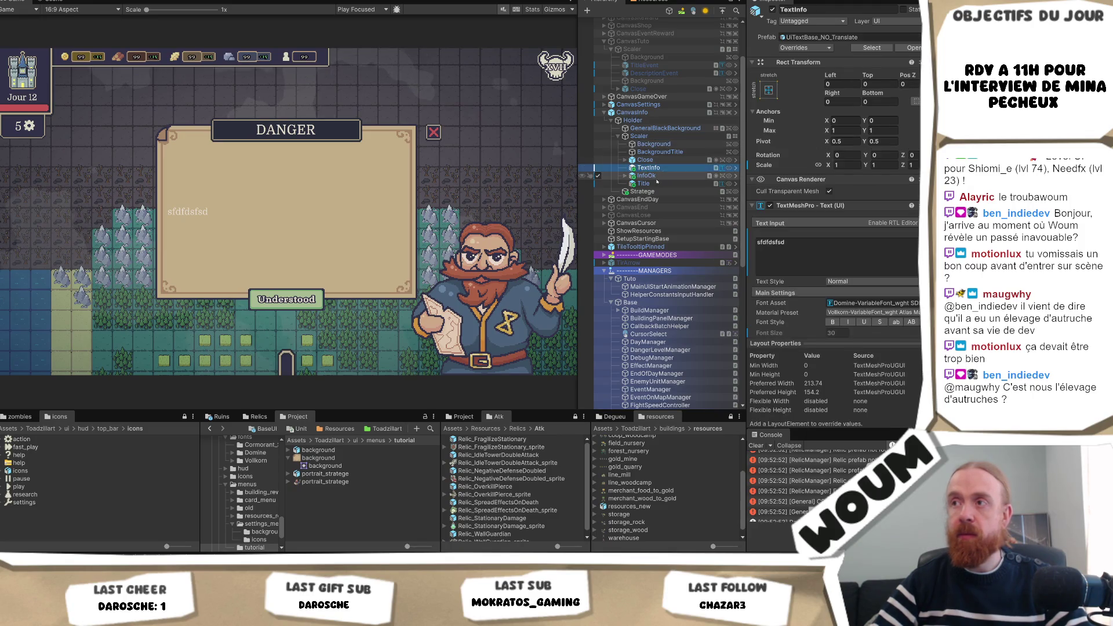
# Step: Deactivate the popup's red Close button and expand InfoOk to show its InfoText child
pyautogui.click(645, 183)
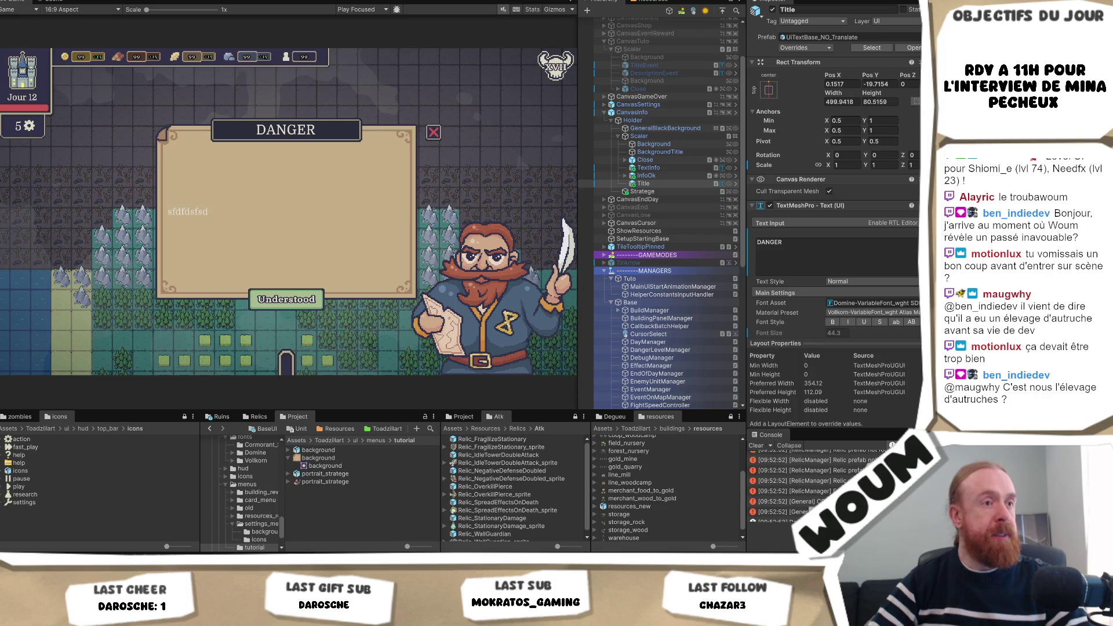
pyautogui.hotkey('alt', 'Tab')
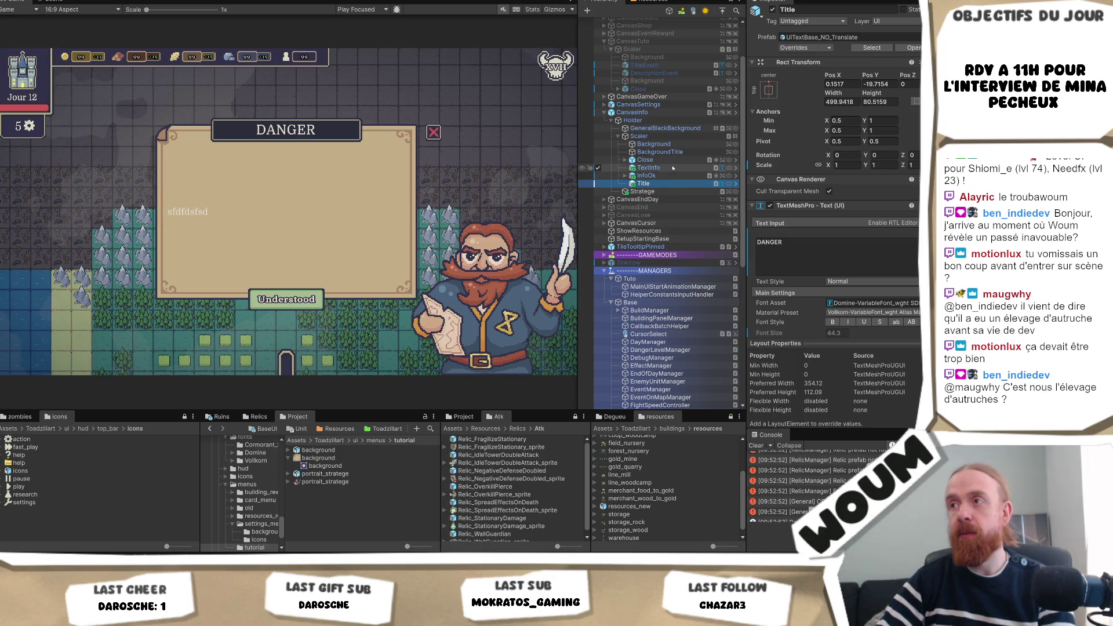
pyautogui.click(645, 161)
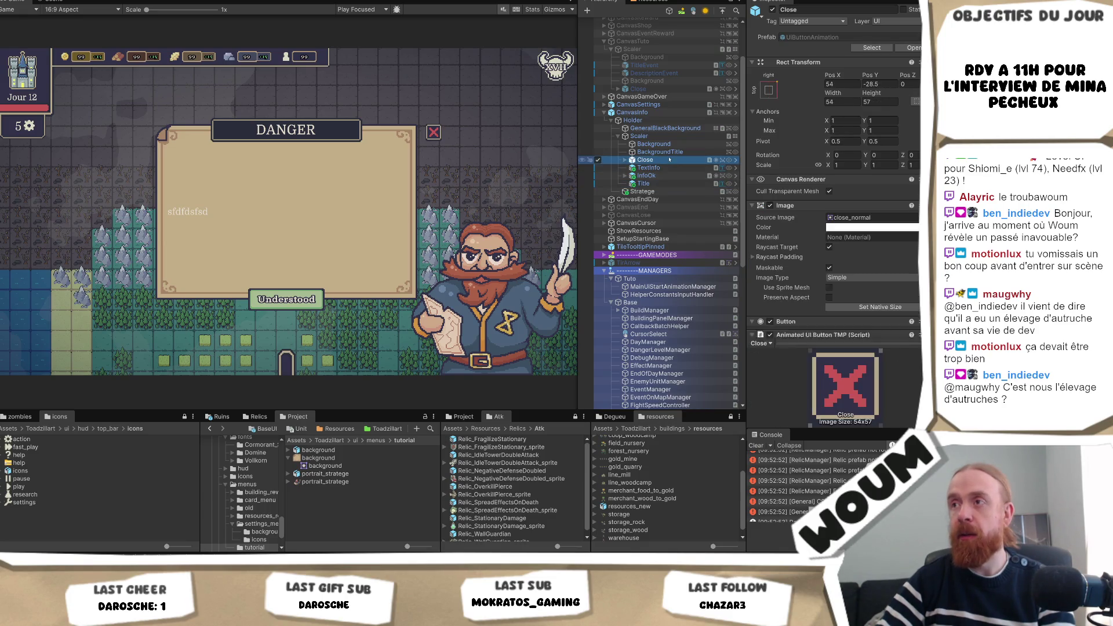
pyautogui.click(772, 10)
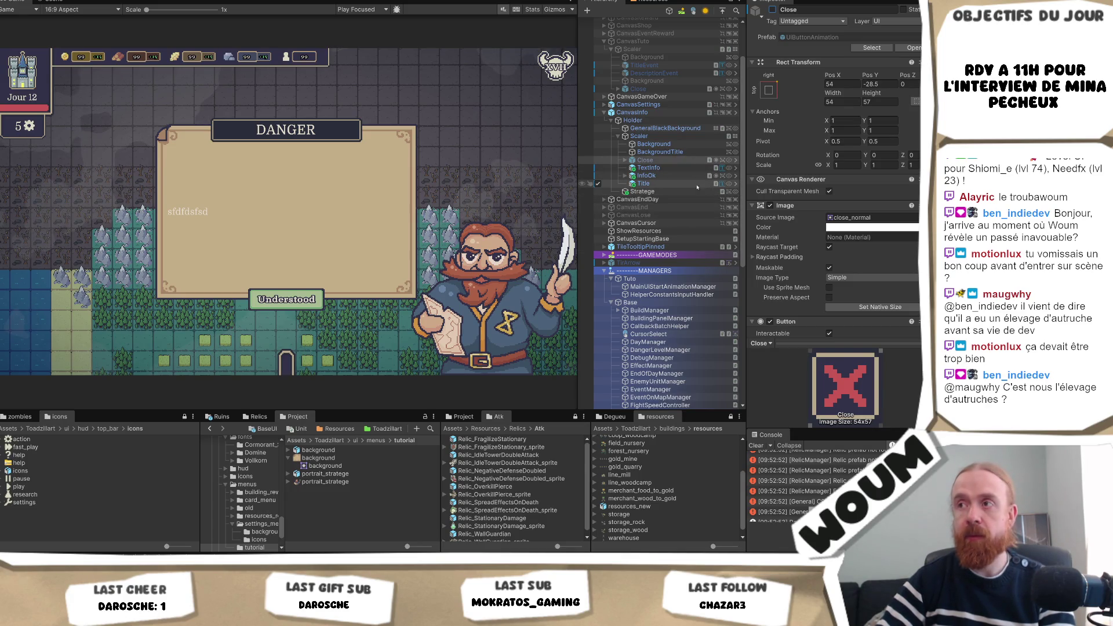
pyautogui.click(661, 176)
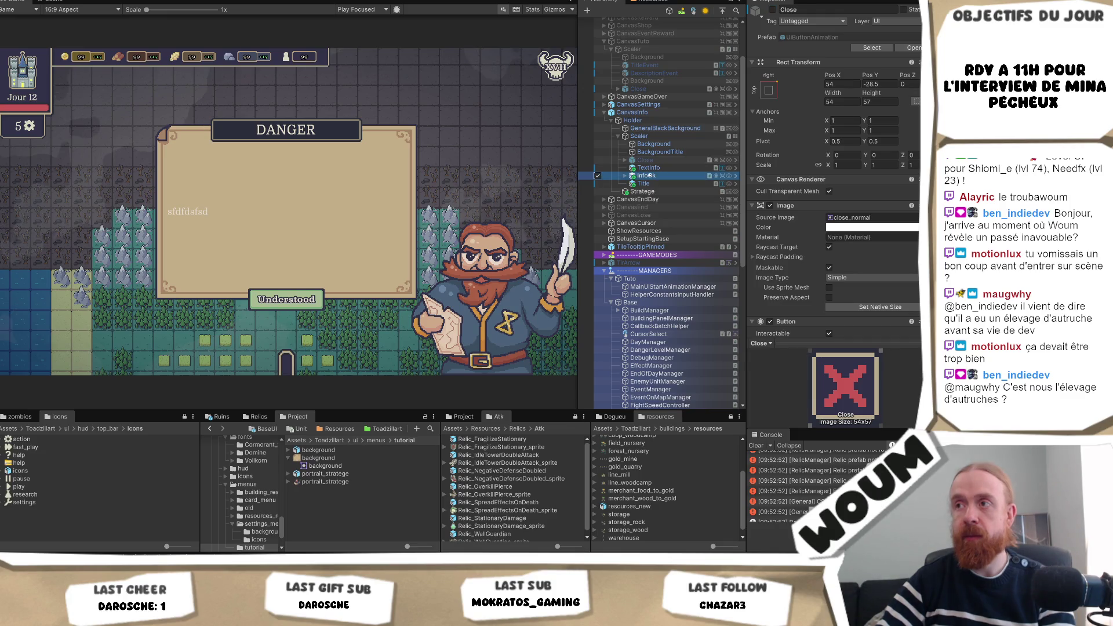
pyautogui.click(625, 175)
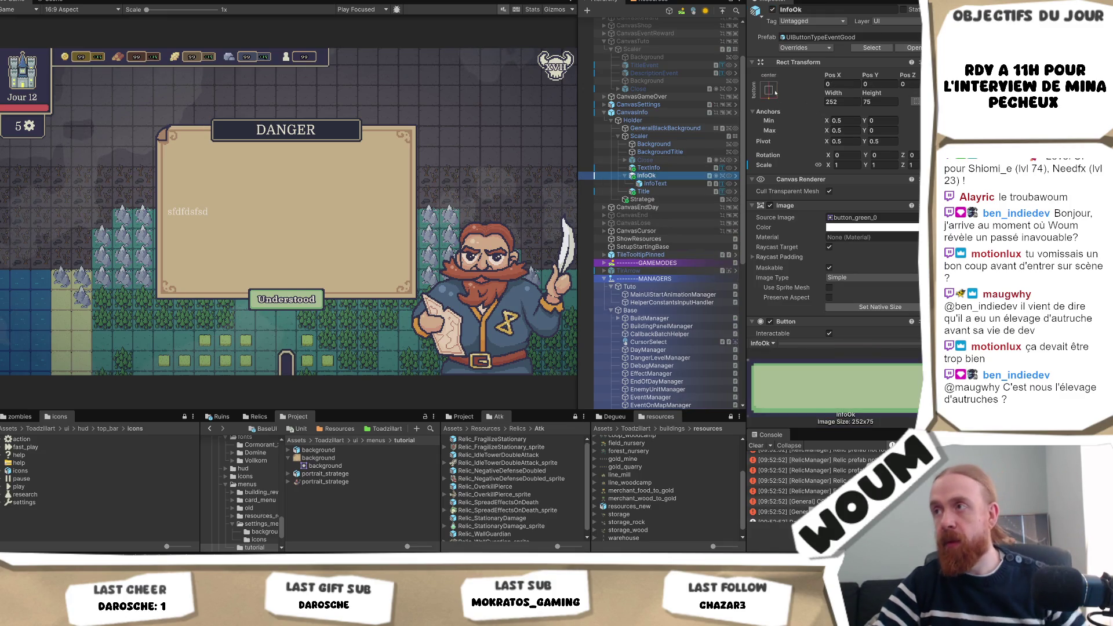
# Step: Anchor the Understood button bottom-centre and set its Pos Y to 80
pyautogui.click(770, 90)
pyautogui.keyDown('alt'); pyautogui.click(824, 210); pyautogui.keyUp('alt')
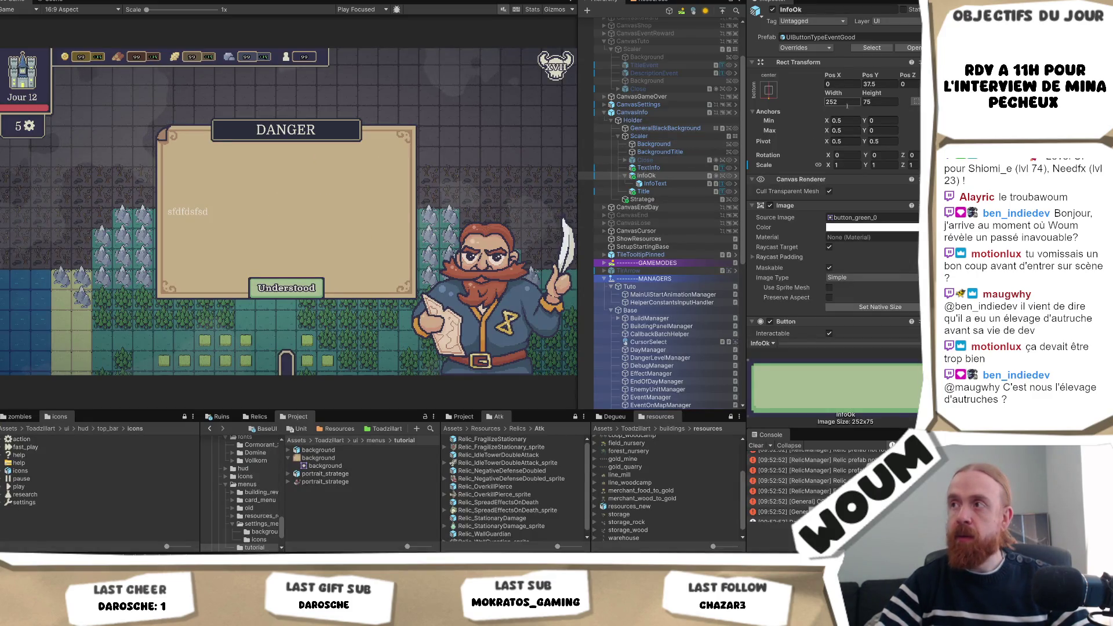
pyautogui.click(846, 87)
pyautogui.write('125')
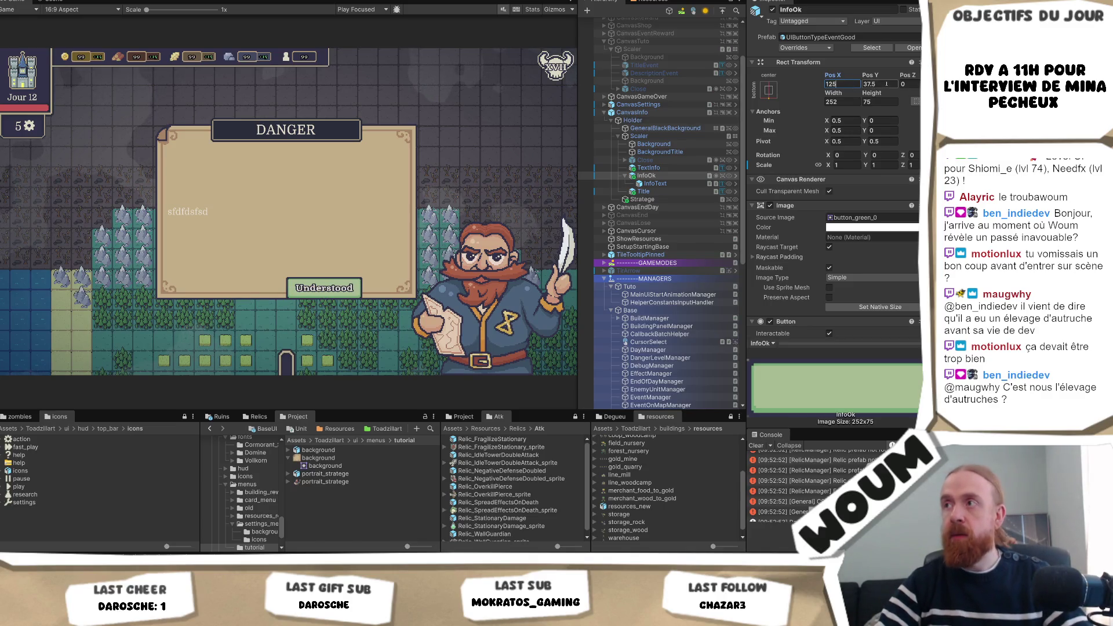
pyautogui.press('Escape')
pyautogui.click(885, 84)
pyautogui.write('125')
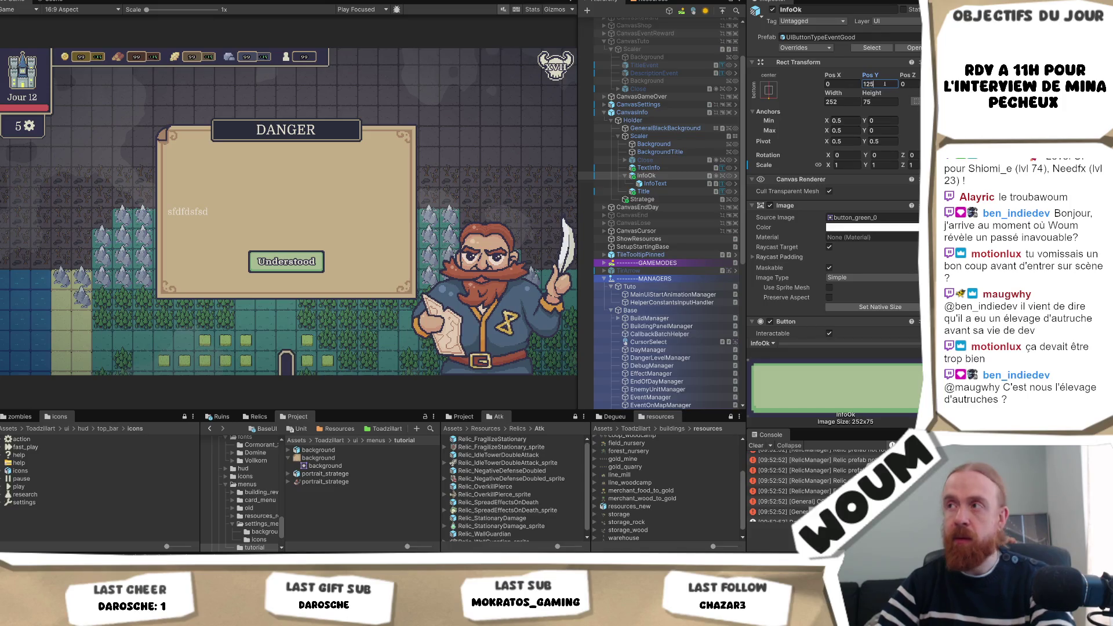
pyautogui.press('Escape')
pyautogui.moveTo(897, 75)
pyautogui.mouseDown()
pyautogui.moveTo(597, 342)
pyautogui.moveTo(603, 273)
pyautogui.moveTo(792, 88)
pyautogui.mouseUp()
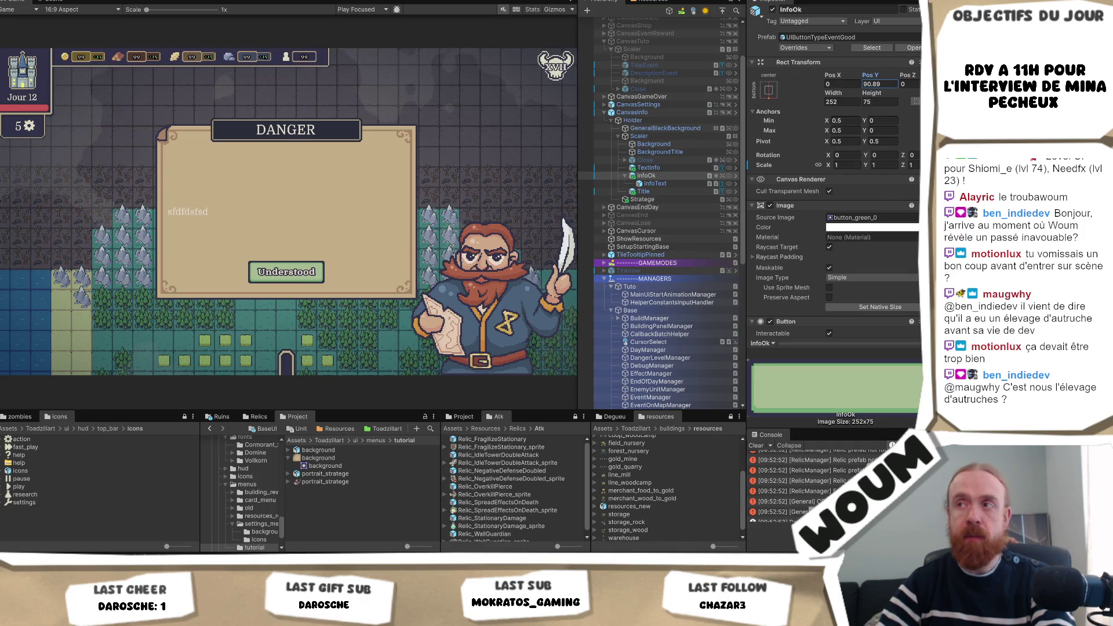
pyautogui.write('80')
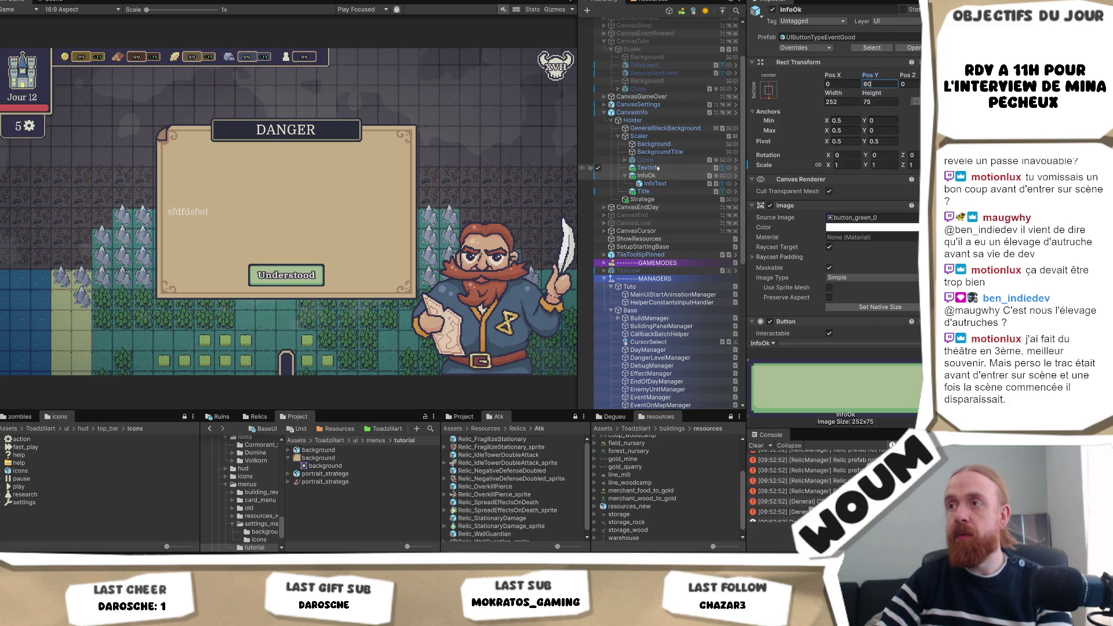
pyautogui.click(644, 192)
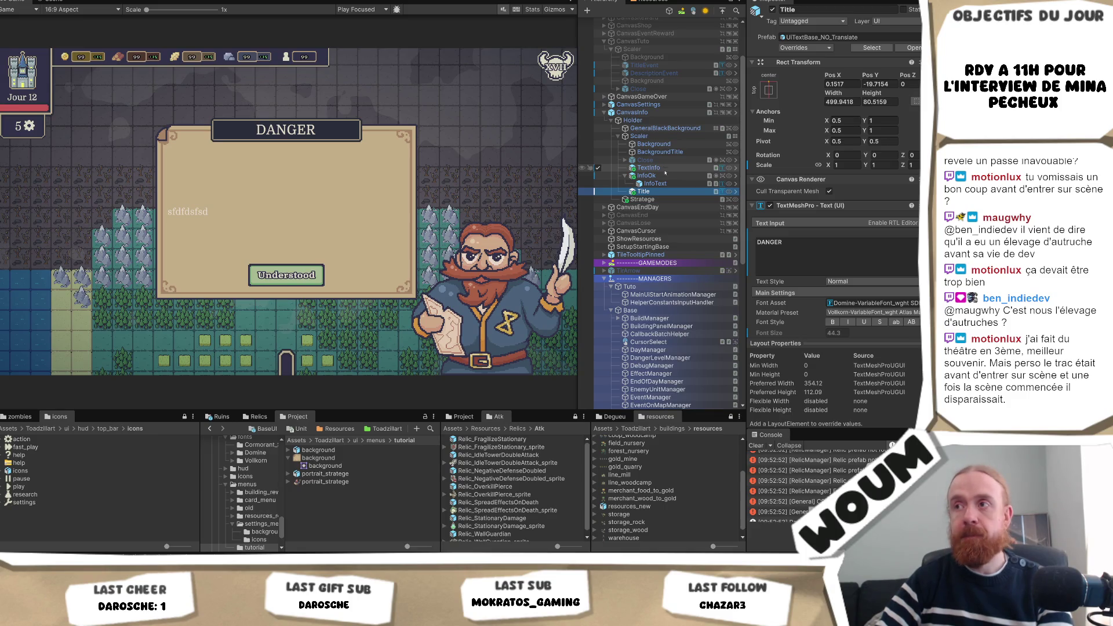
# Step: Deactivate the BackgroundTitle banner behind the DANGER title, then reselect Title
pyautogui.click(660, 151)
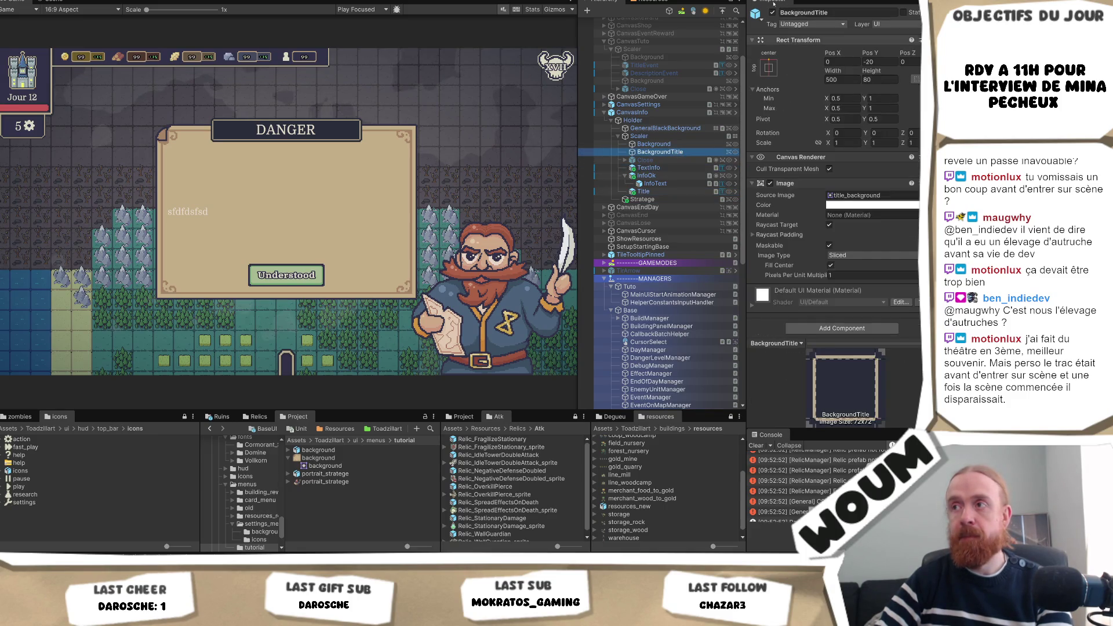
pyautogui.click(773, 12)
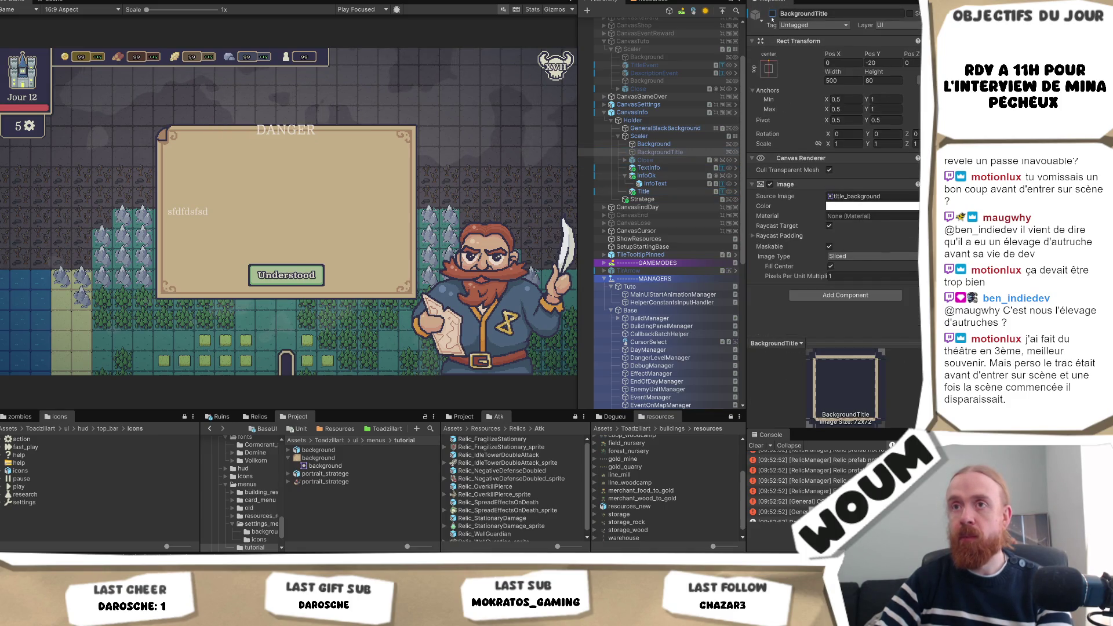
pyautogui.click(675, 191)
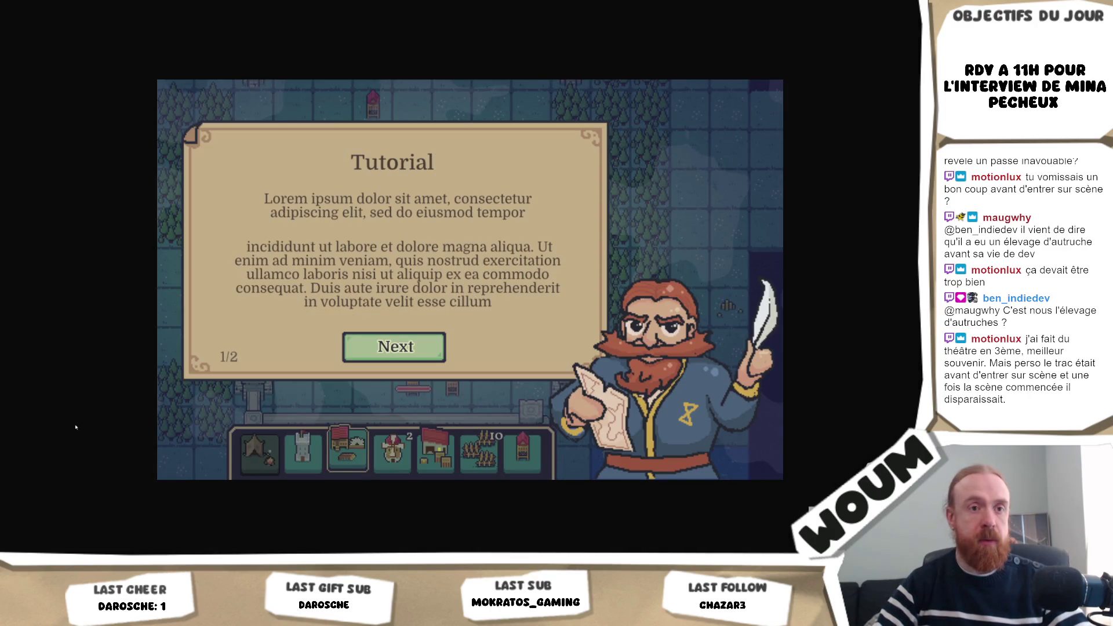
# Step: Switch from the running game back to Unity, then over to Krita
pyautogui.hotkey('alt', 'Tab')
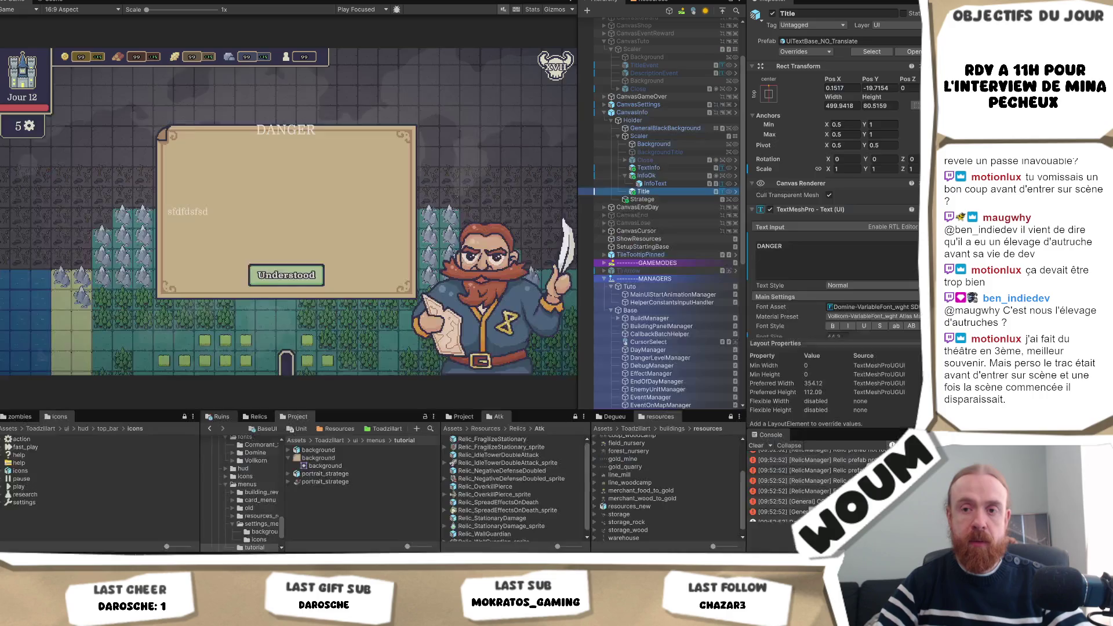
pyautogui.hotkey('alt', 'Tab')
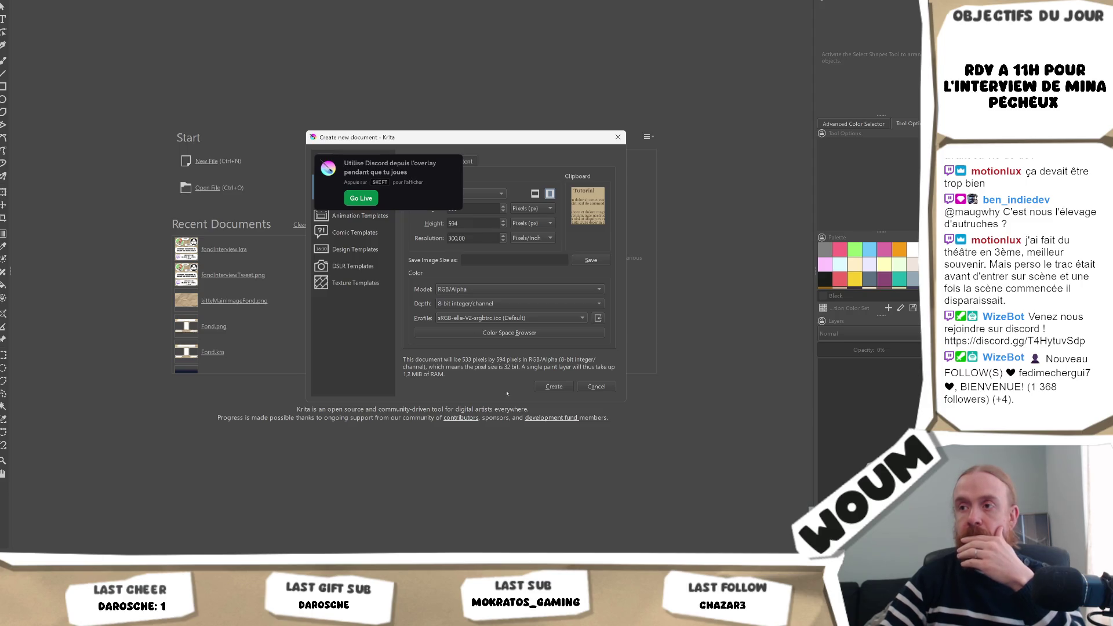
# Step: Paste the Tutorial screenshot as a Krita image, read its text colour #4e4339, and close unsaved
pyautogui.click(545, 389)
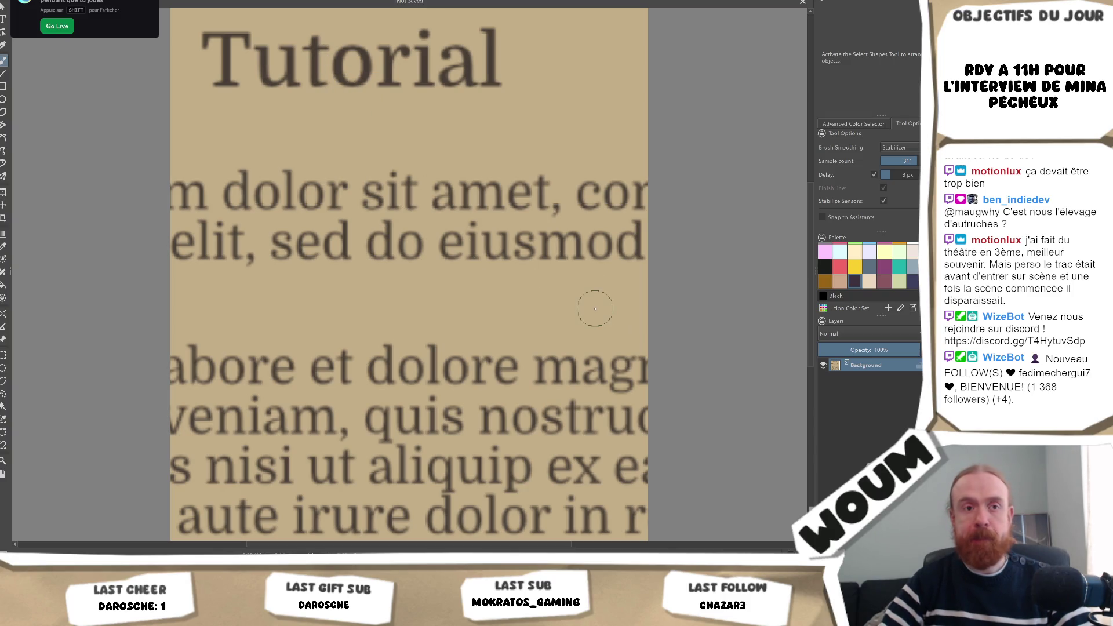
pyautogui.moveTo(164, 616)
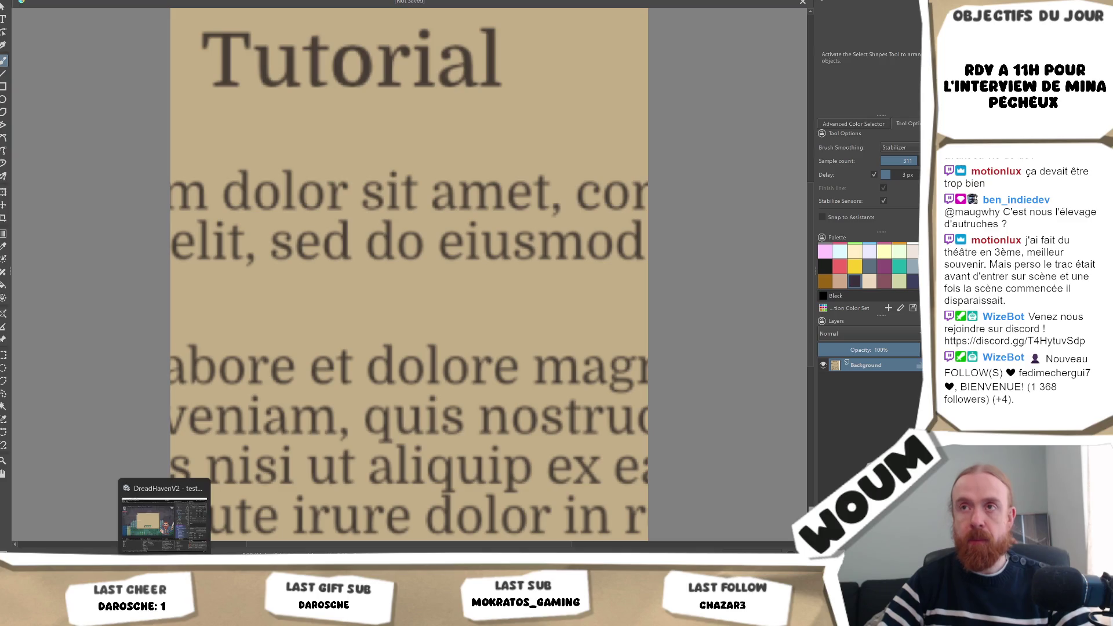
pyautogui.click(164, 519)
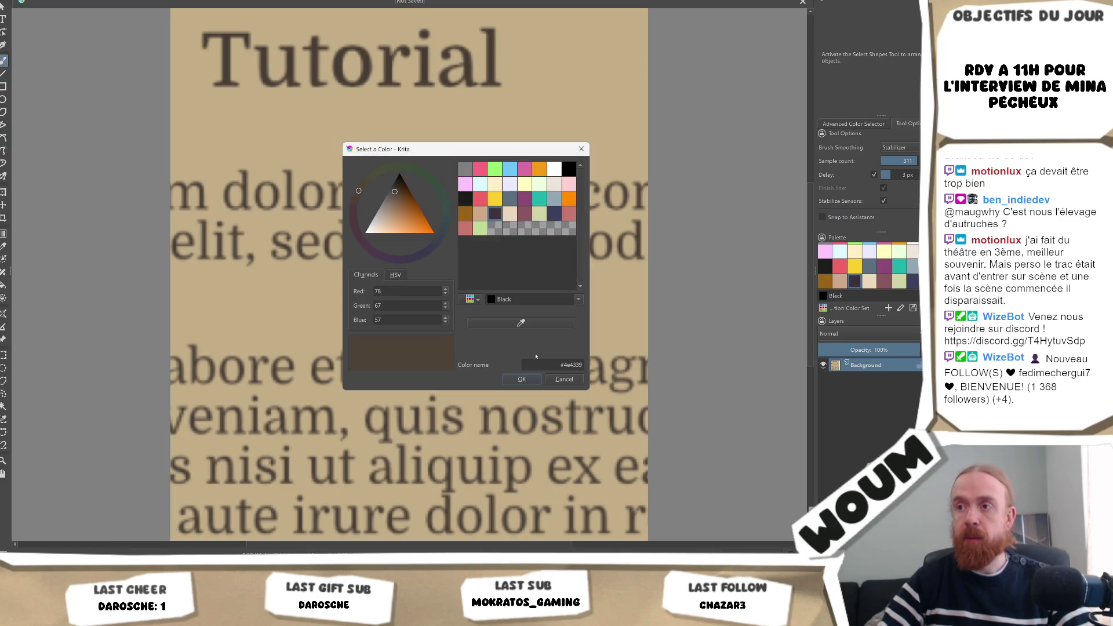
pyautogui.press('Return')
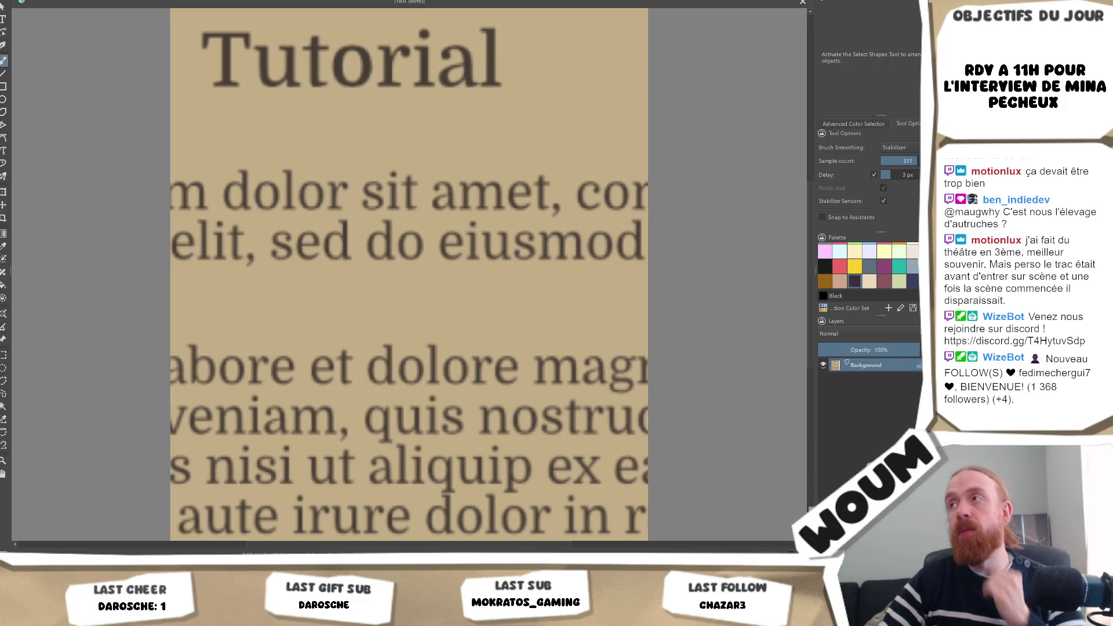
pyautogui.hotkey('ctrl', 'w')
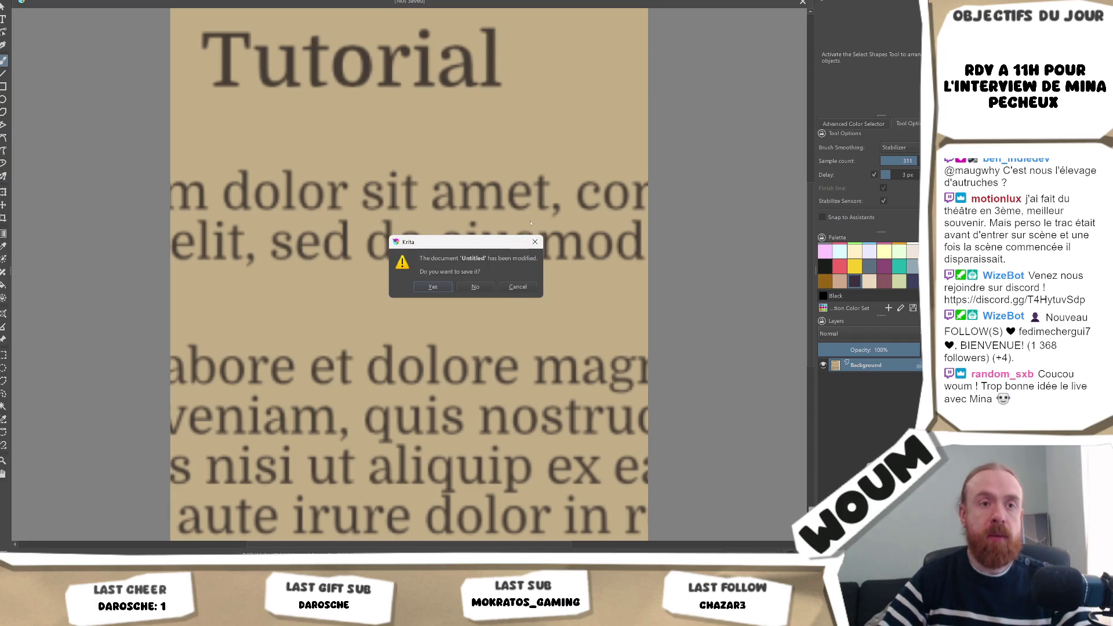
pyautogui.click(480, 288)
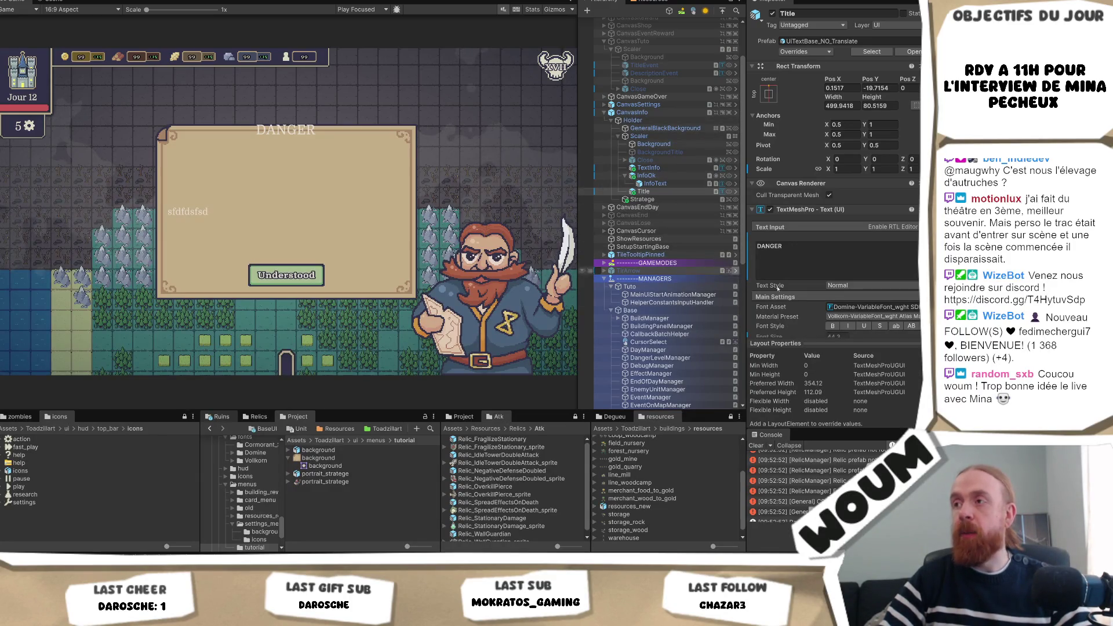
# Step: Set the DANGER title's TextMeshPro Vertex Color to dark brown
pyautogui.scroll(-3, 865, 252)
pyautogui.scroll(-2, 865, 252)
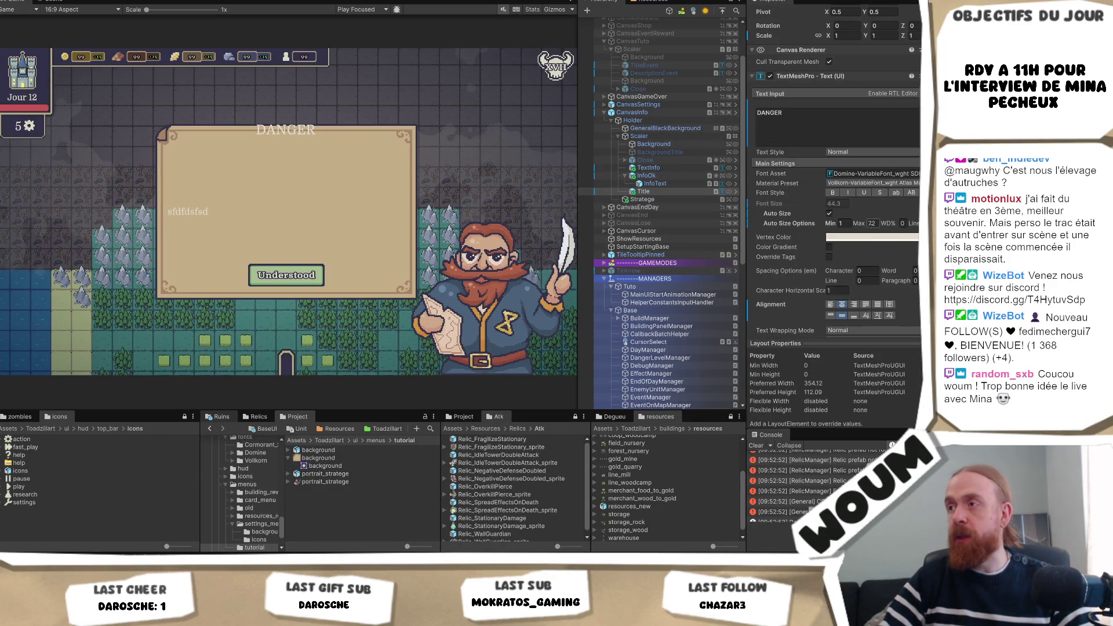
pyautogui.click(867, 238)
pyautogui.click(874, 325)
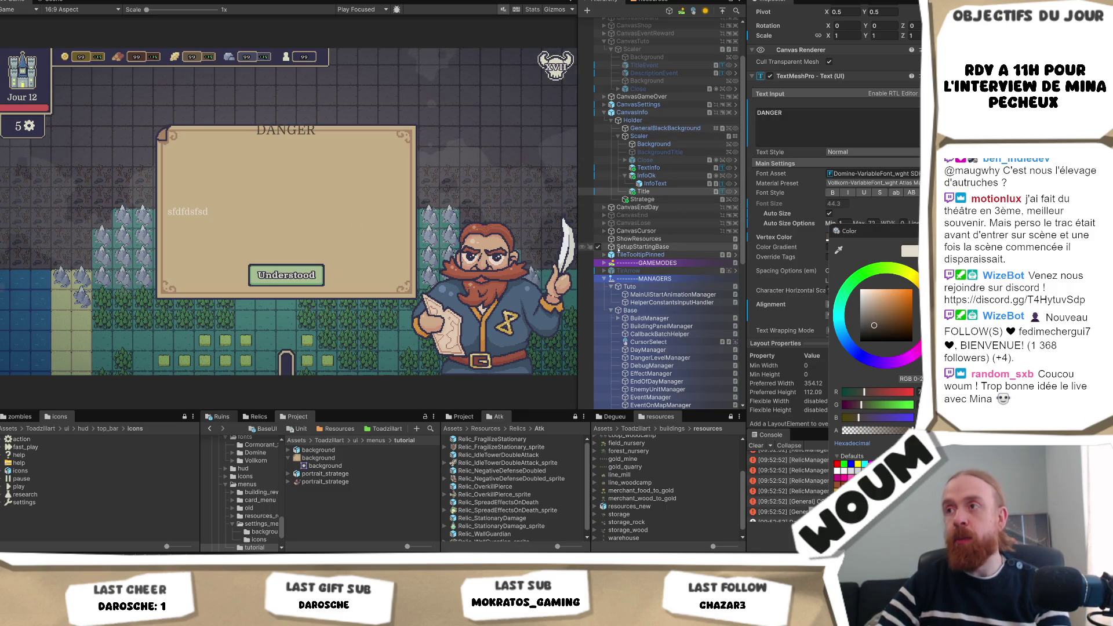
# Step: Make the TextInfo body text's Vertex Color dark brown as well
pyautogui.click(648, 167)
pyautogui.click(888, 236)
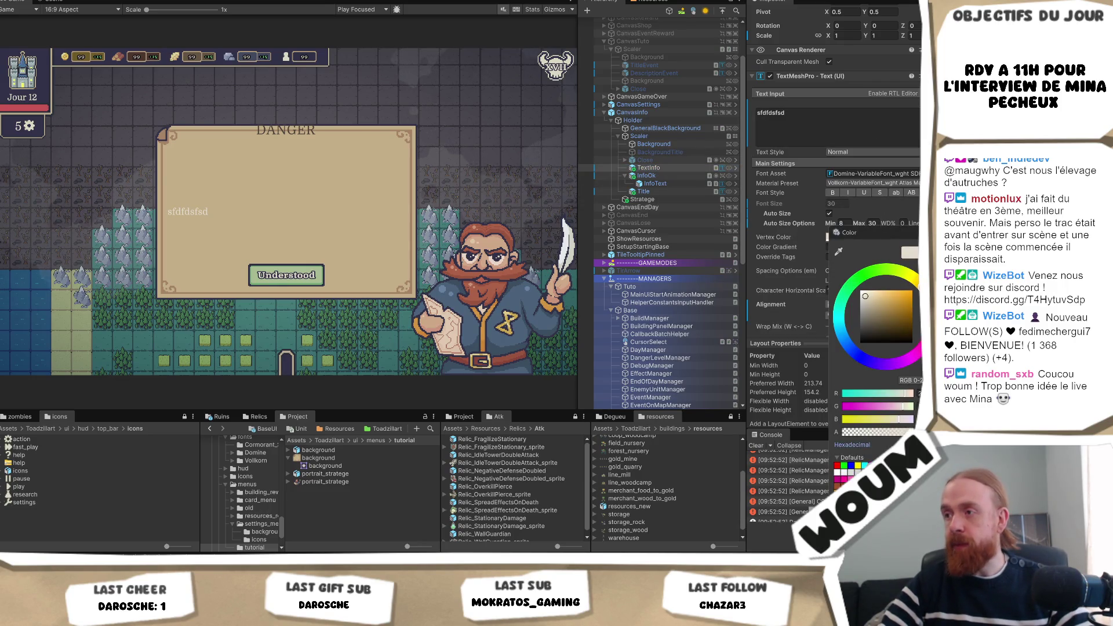
pyautogui.click(875, 327)
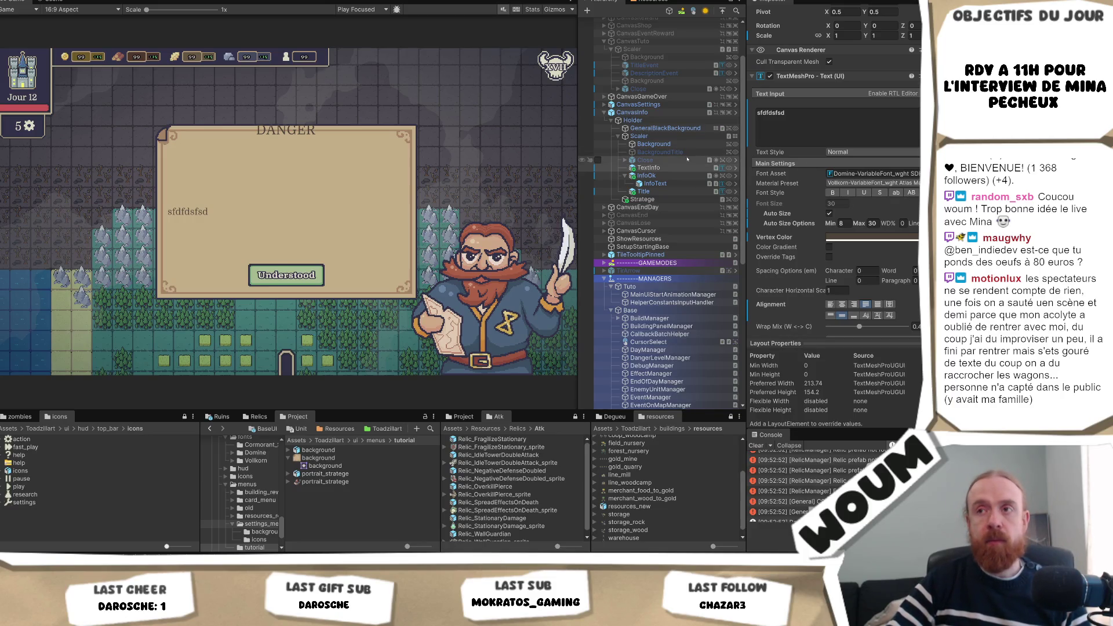
pyautogui.click(673, 192)
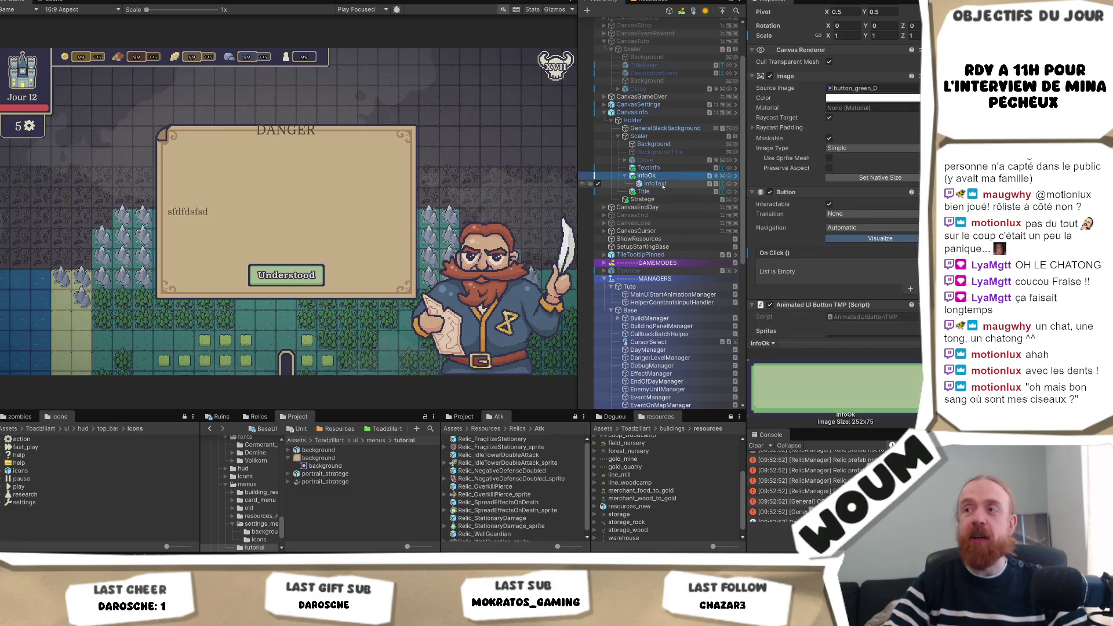
pyautogui.click(661, 192)
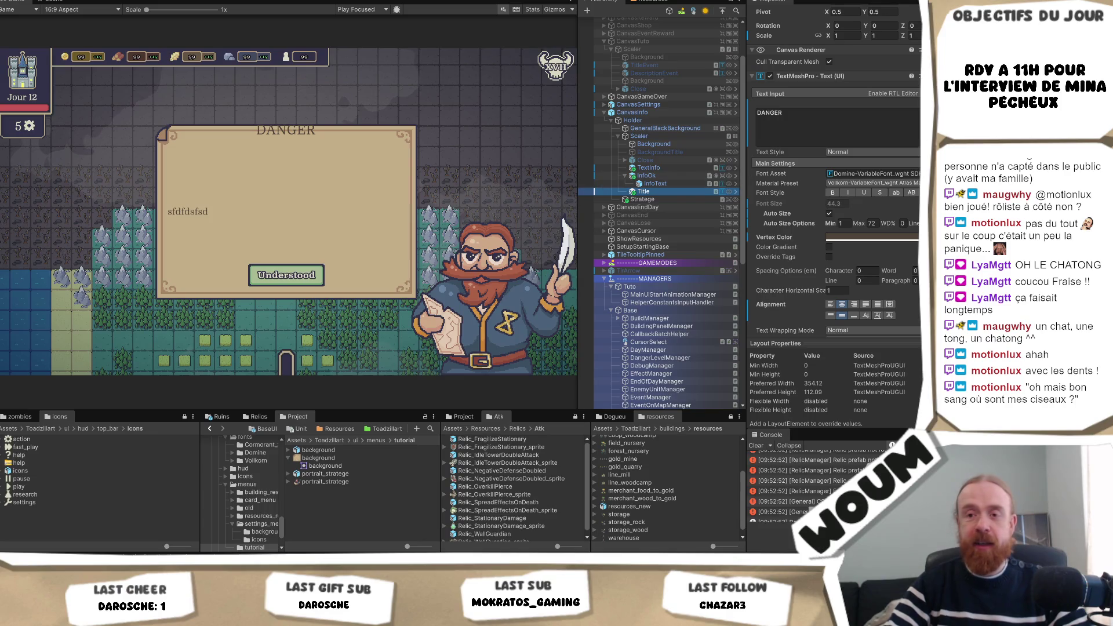
pyautogui.click(163, 525)
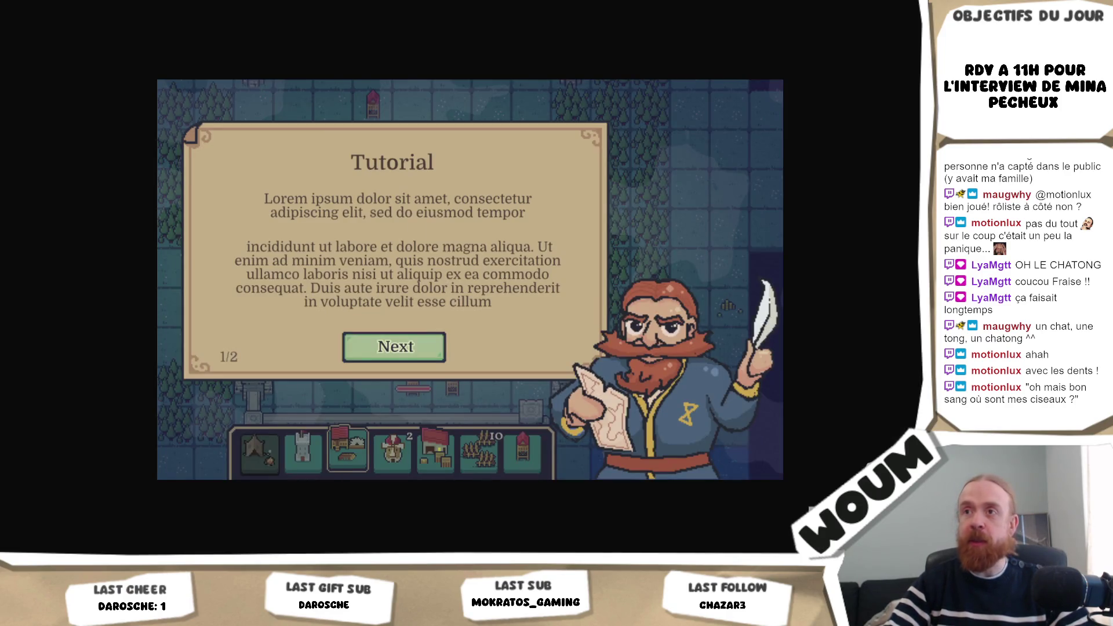
pyautogui.hotkey('alt', 'Tab')
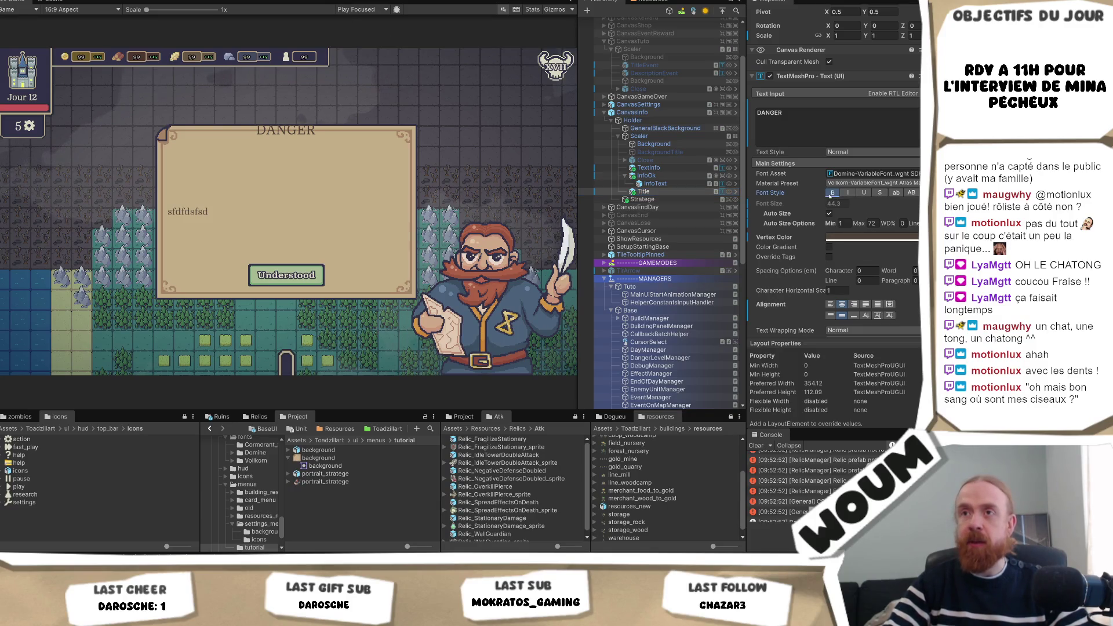
pyautogui.hotkey('ctrl', 'p')
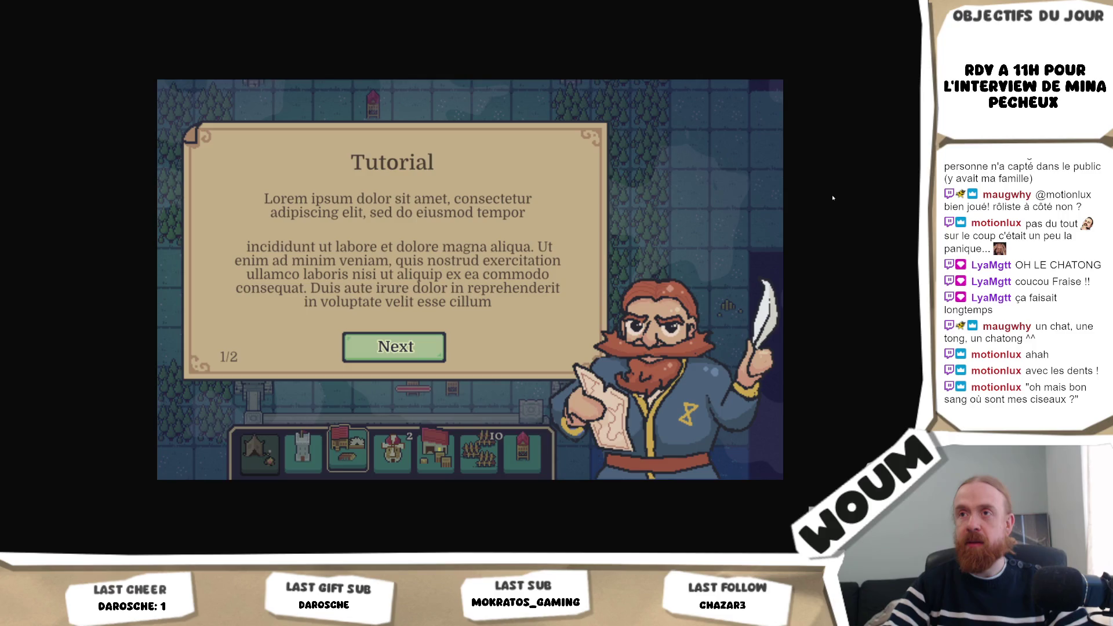
pyautogui.hotkey('ctrl', 'p')
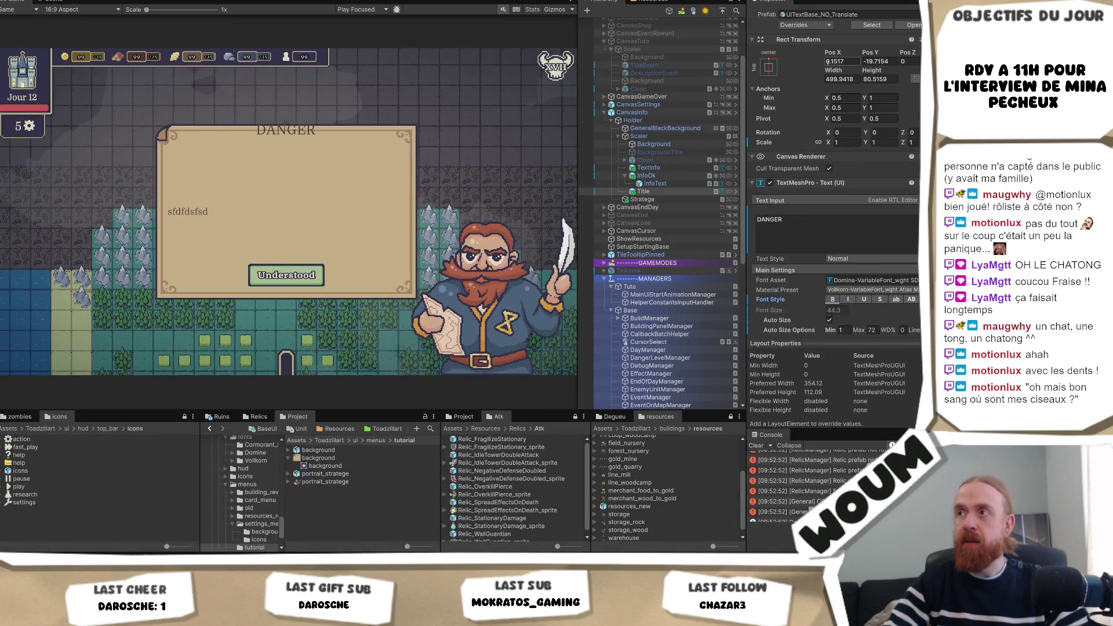
# Step: Anchor the DANGER title top-center at Pos Y -80, then select the text object and show the Scene view
pyautogui.click(769, 67)
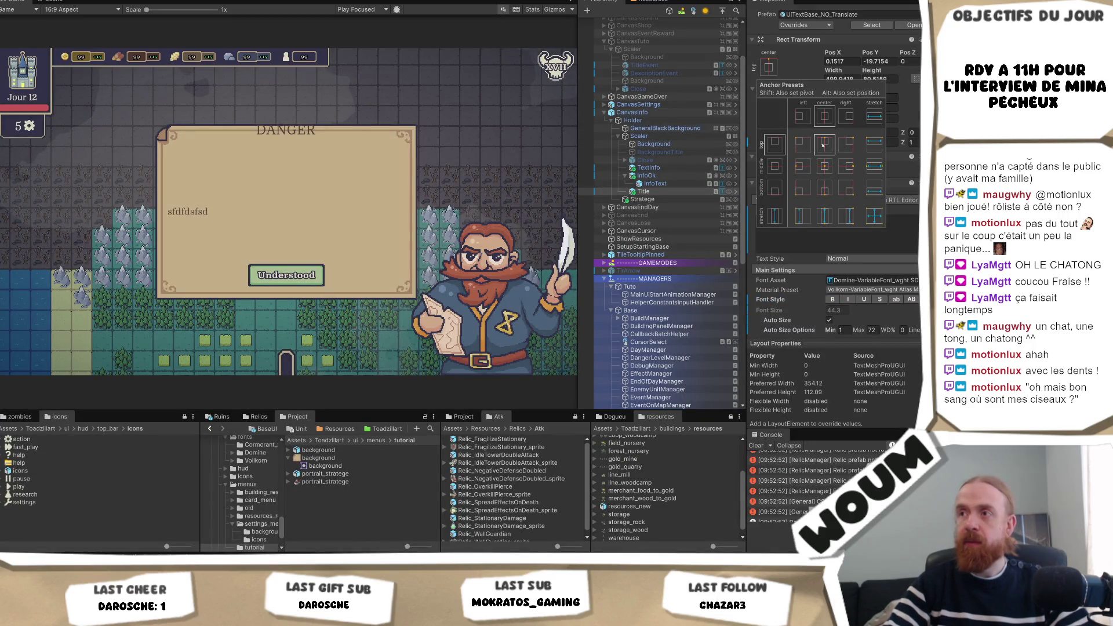
pyautogui.click(844, 61)
pyautogui.press('Tab')
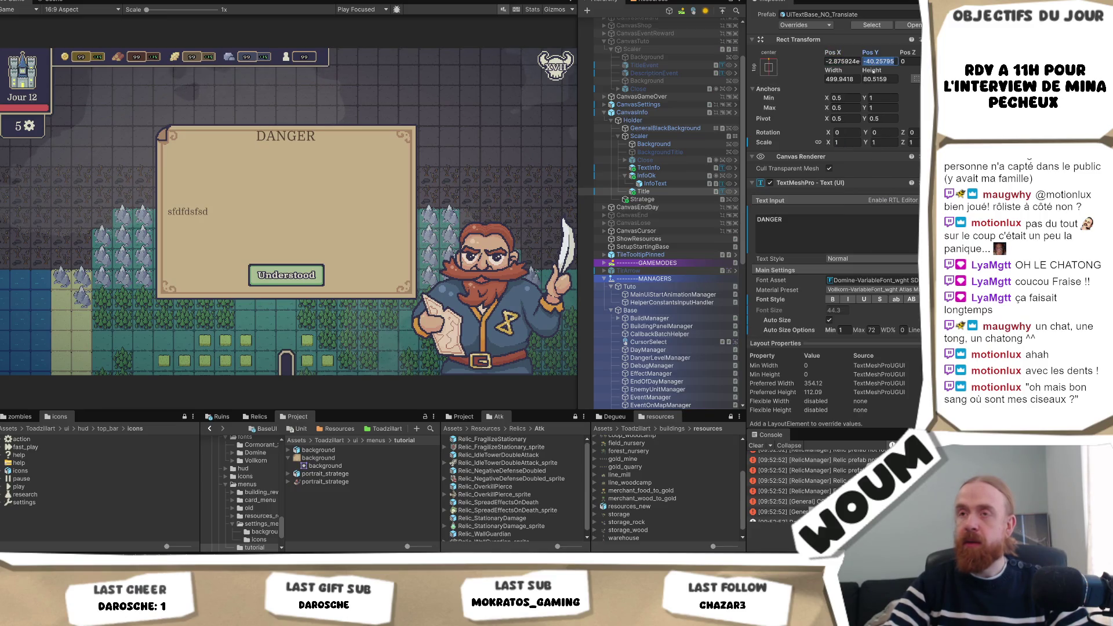
pyautogui.write('80')
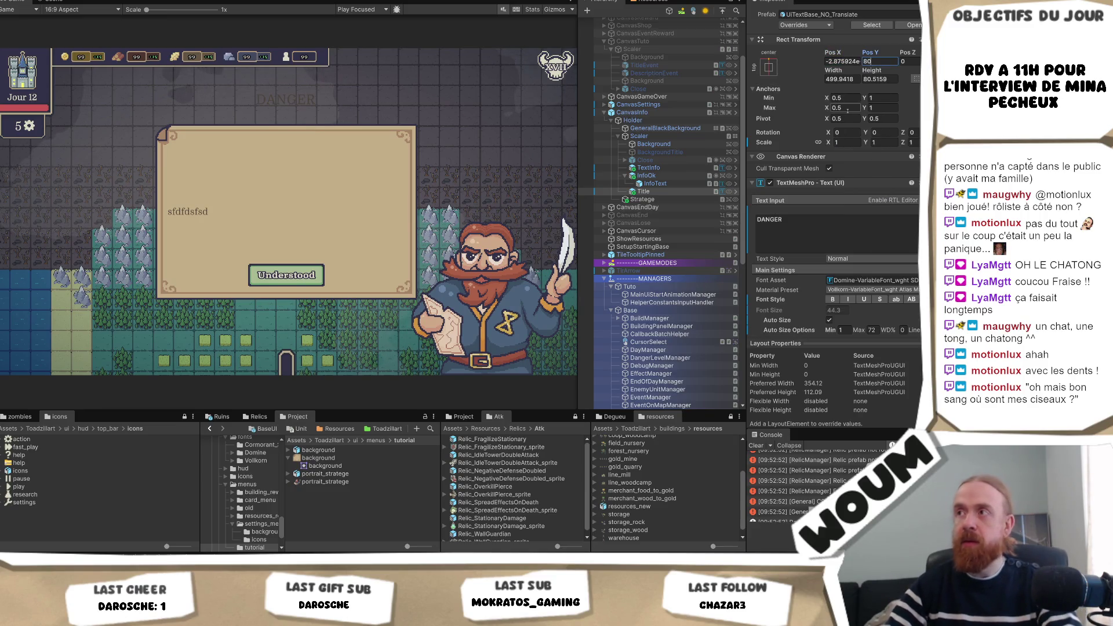
pyautogui.press('Home')
pyautogui.write('-')
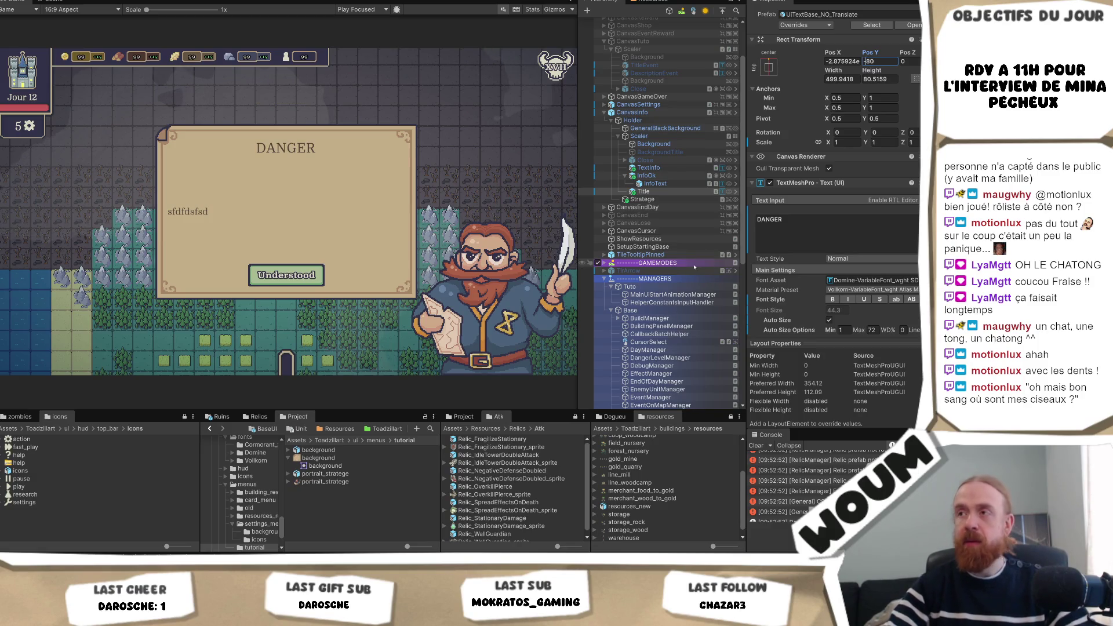
pyautogui.click(644, 184)
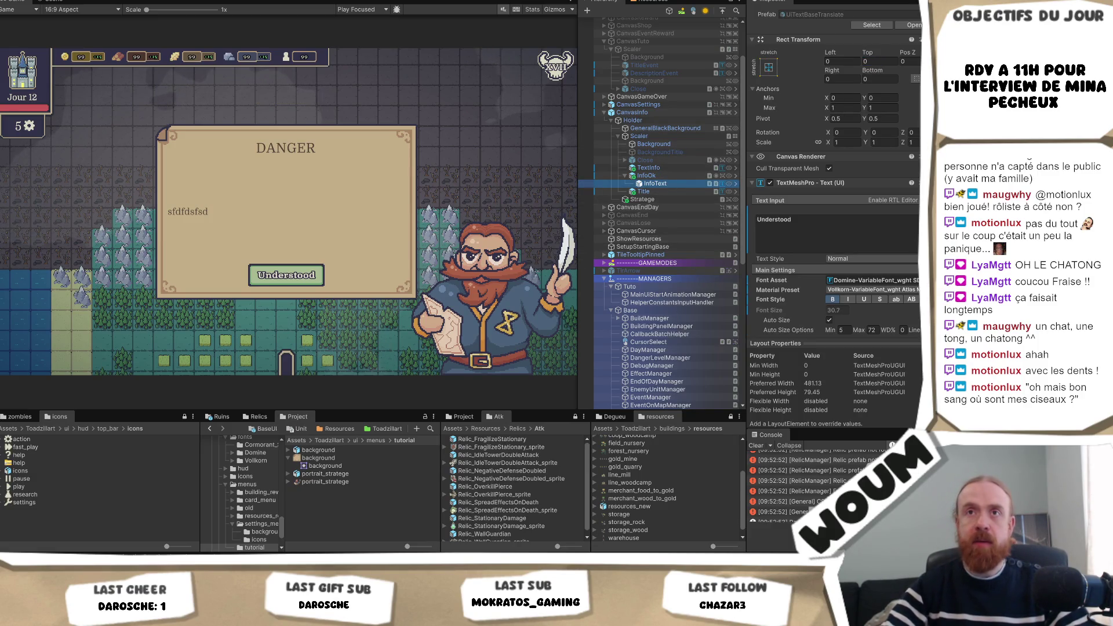
pyautogui.click(51, 2)
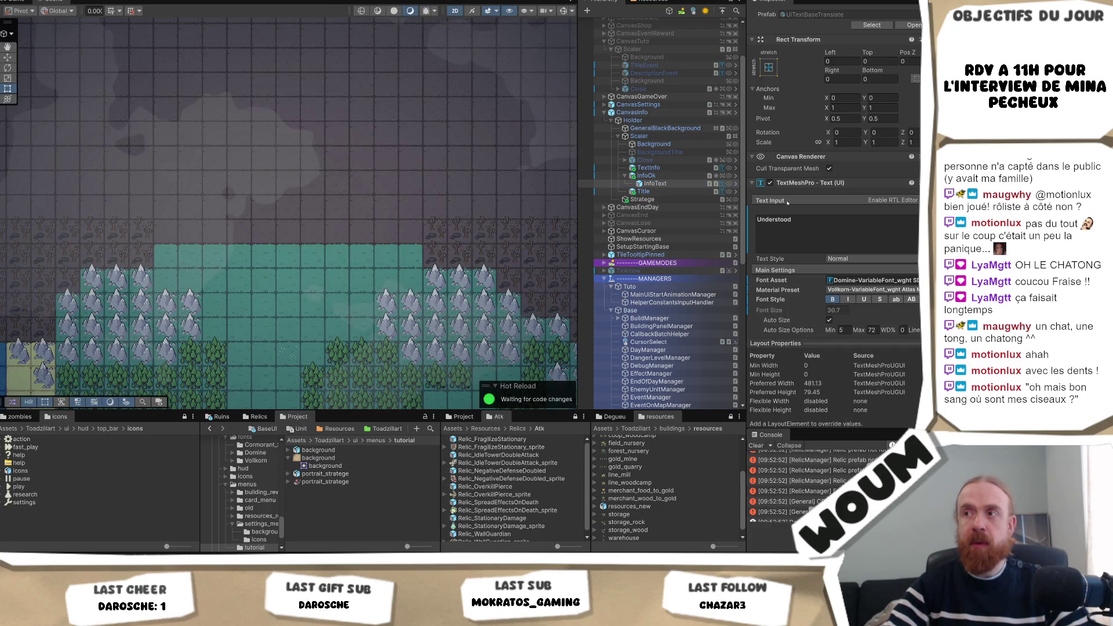
# Step: Select the popup's body text object and frame the whole DANGER popup in the Scene view
pyautogui.doubleClick(655, 183)
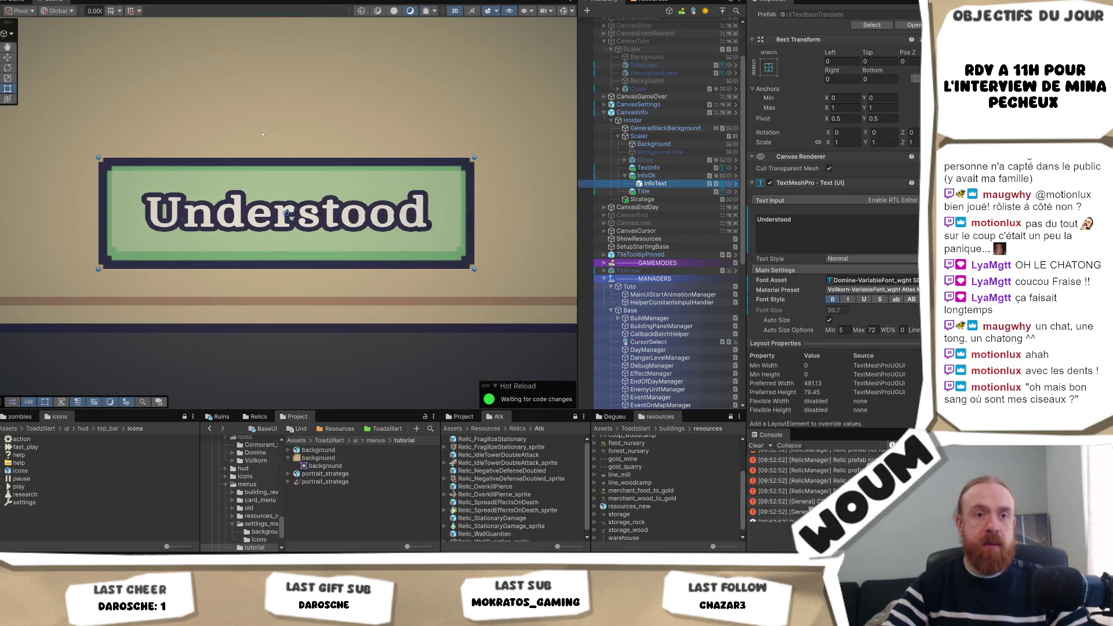
pyautogui.scroll(-5, 262, 134)
pyautogui.click(648, 168)
pyautogui.press('f')
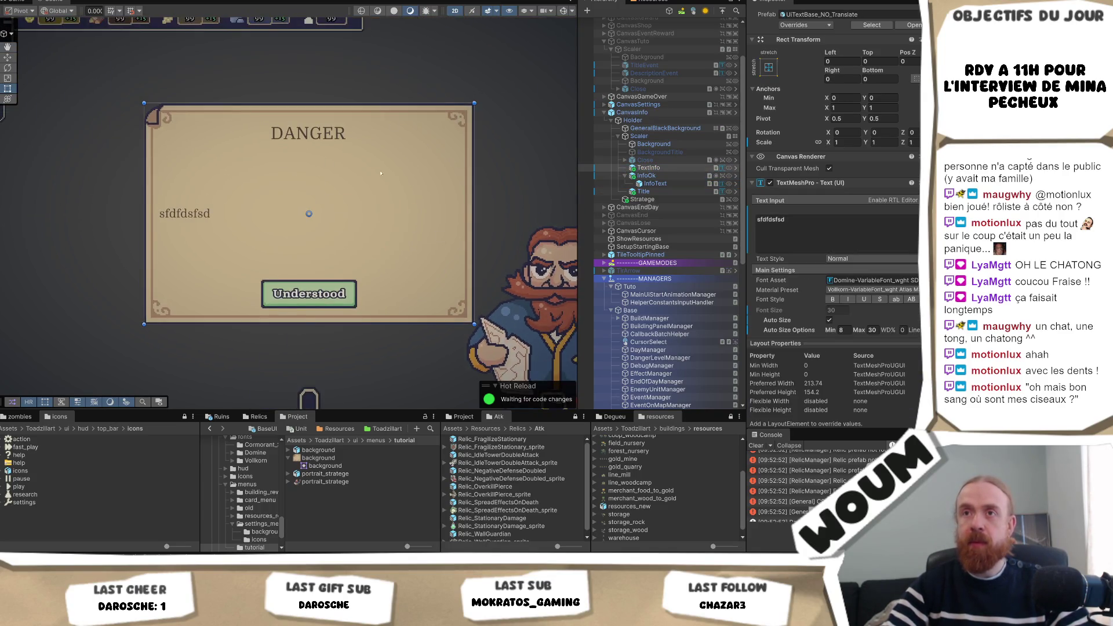
pyautogui.scroll(2, 348, 148)
# Step: Drag the body text box's edges to insets Left 35, Top 95.6, Right 39, Bottom 117.5
pyautogui.moveTo(316, 93); pyautogui.dragTo(313, 139)
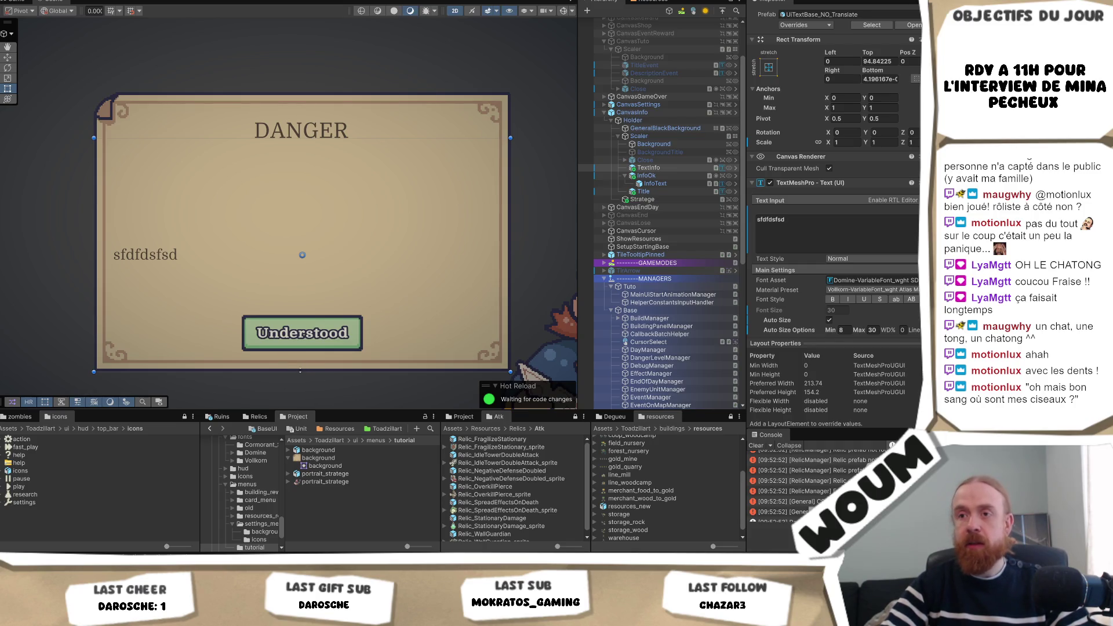
pyautogui.moveTo(300, 373); pyautogui.dragTo(307, 317)
pyautogui.scroll(3, 311, 309)
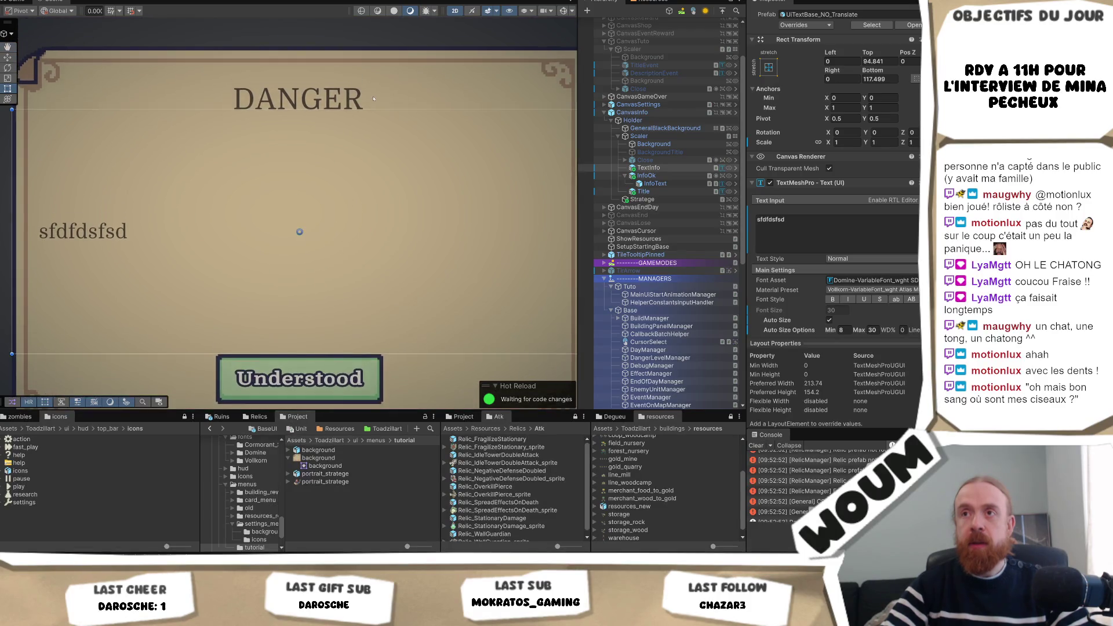
pyautogui.moveTo(374, 110); pyautogui.dragTo(374, 110)
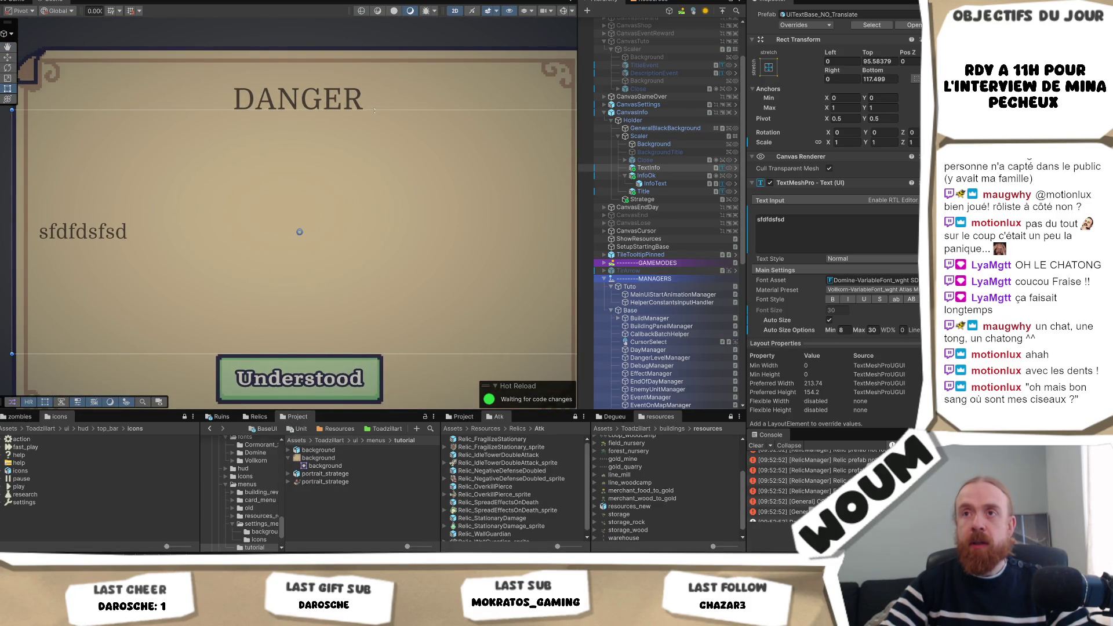
pyautogui.scroll(-1, 312, 346)
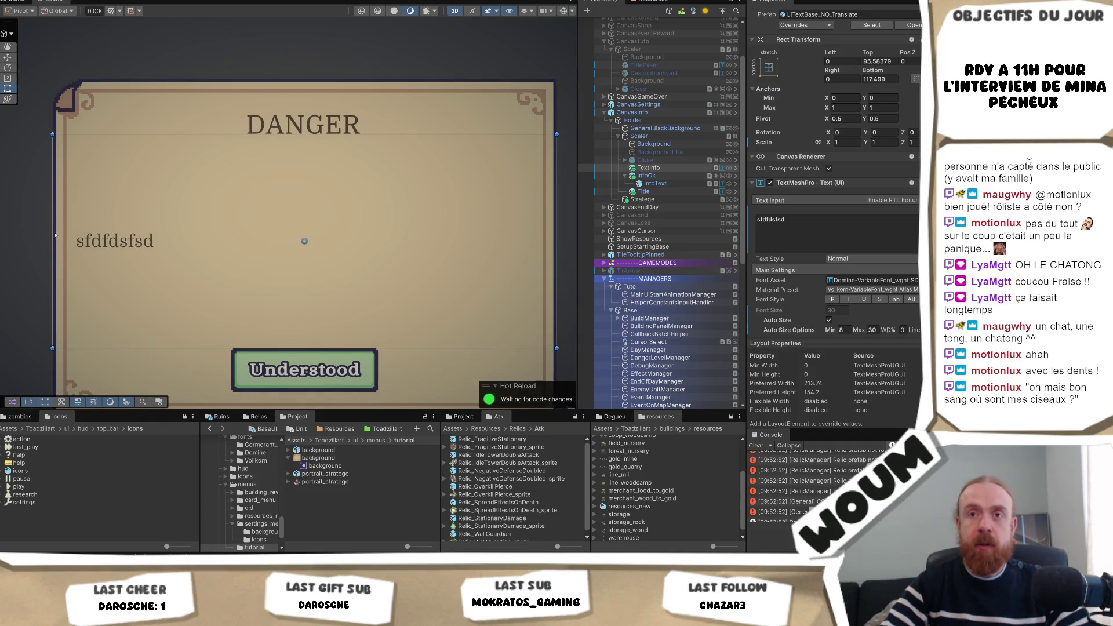
pyautogui.moveTo(54, 233); pyautogui.dragTo(74, 233)
pyautogui.moveTo(557, 219); pyautogui.dragTo(534, 219)
pyautogui.click(879, 79)
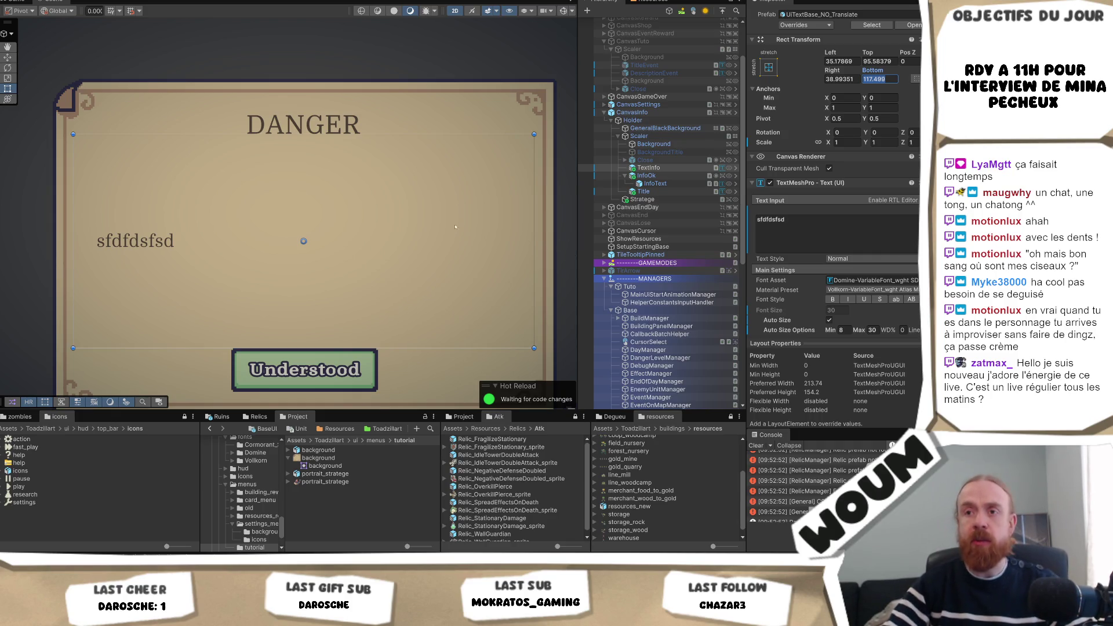
# Step: Back in the Game view, change the Scaler's Rect Transform Width from 865 to 900
pyautogui.scroll(1, 354, 159)
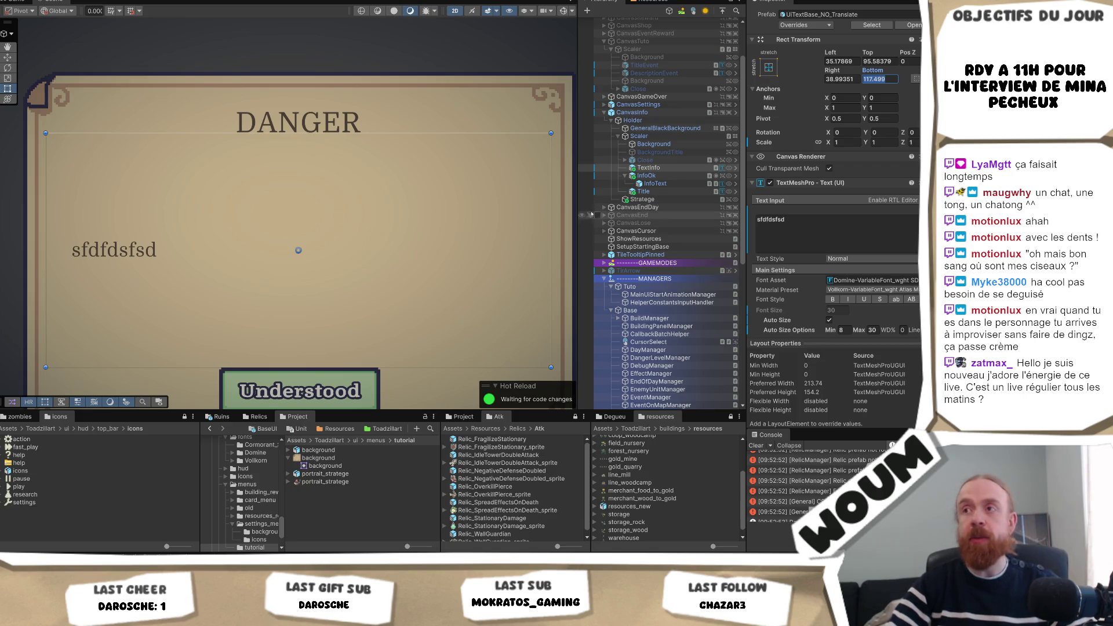
pyautogui.scroll(2, 302, 183)
pyautogui.scroll(1, 301, 182)
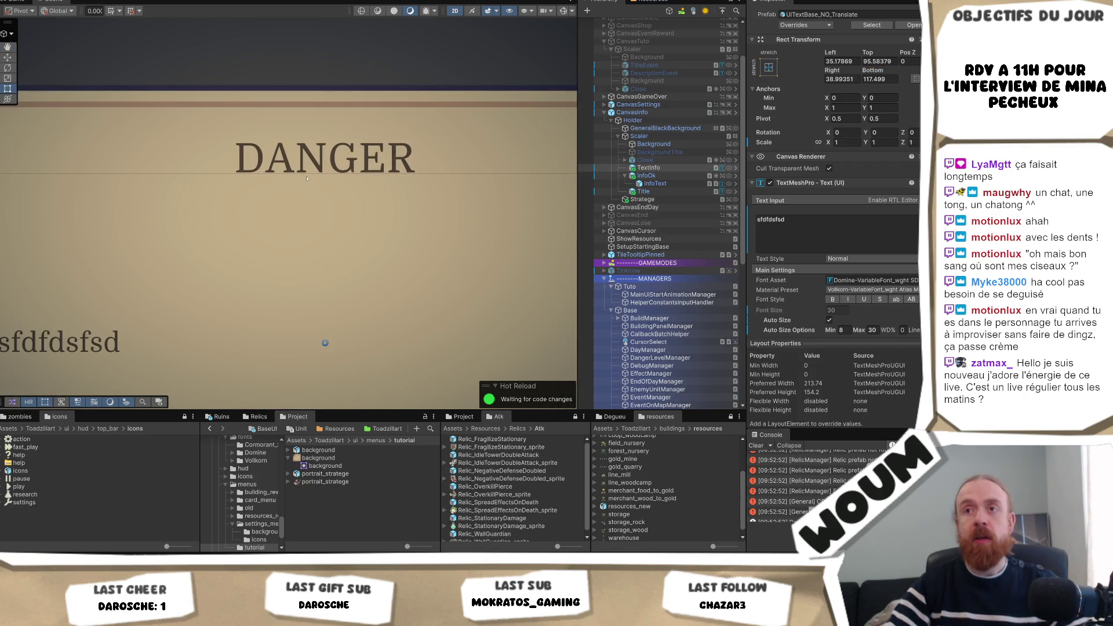
pyautogui.scroll(-5, 354, 203)
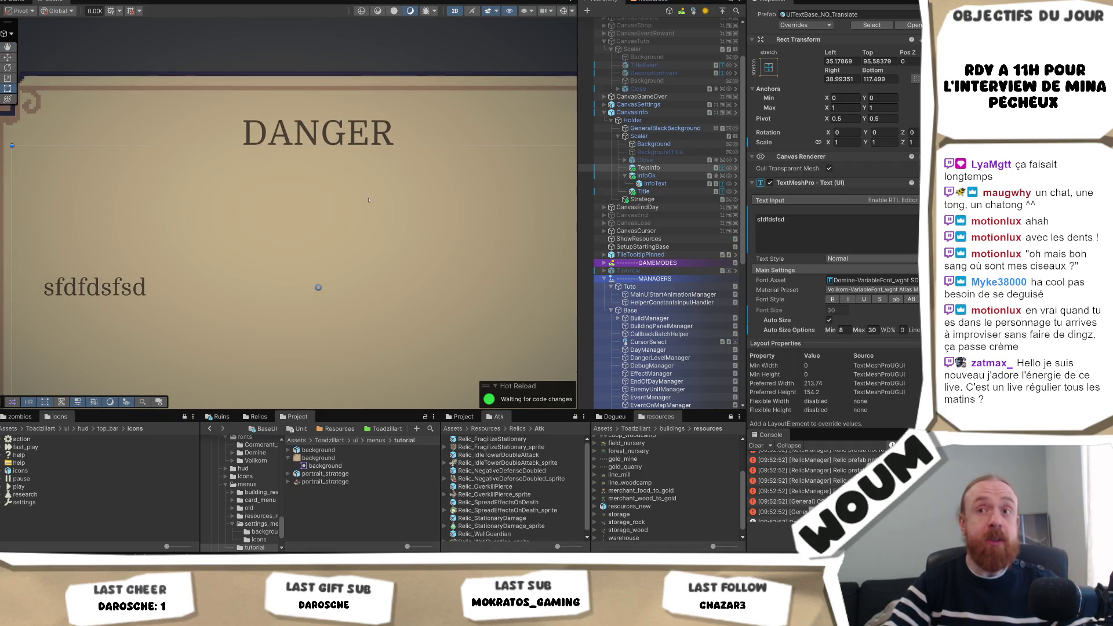
pyautogui.scroll(-2, 353, 201)
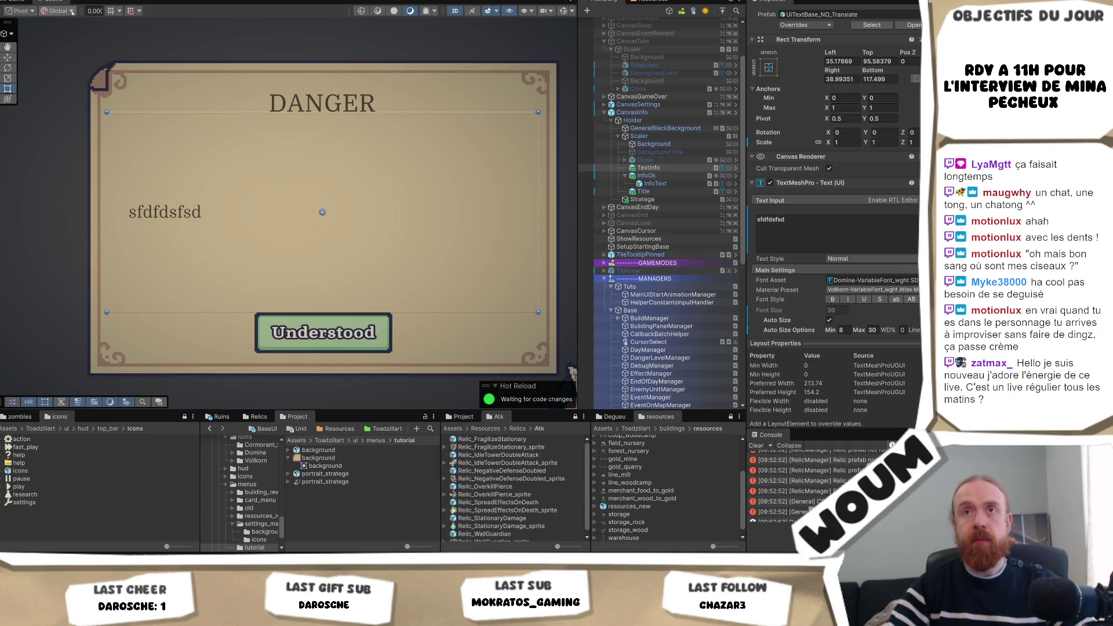
pyautogui.click(20, 3)
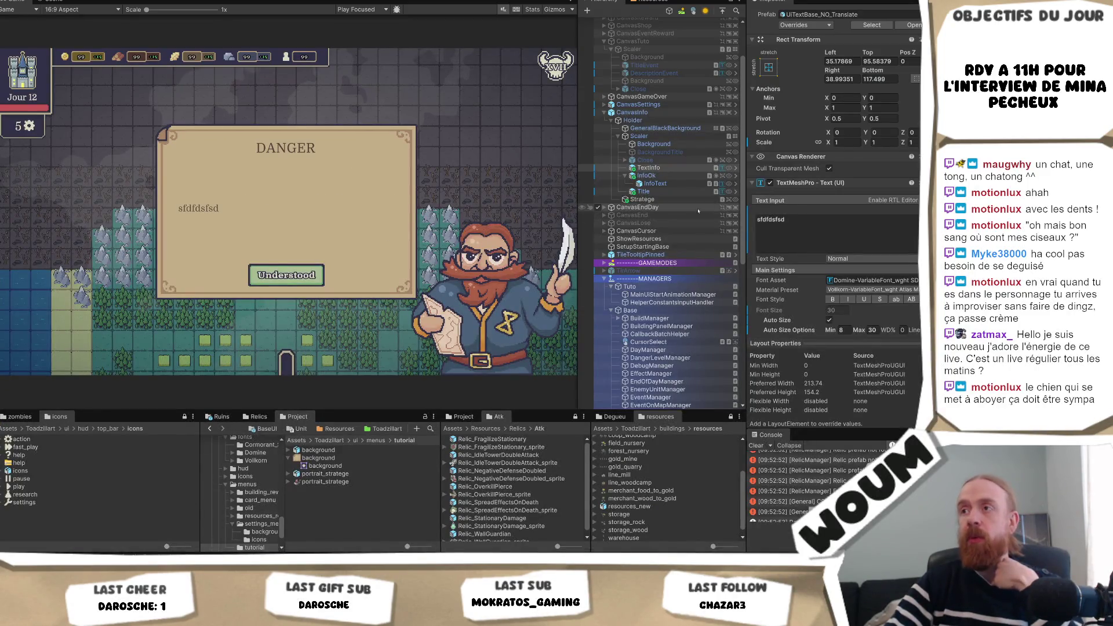
pyautogui.click(650, 137)
pyautogui.click(846, 54)
pyautogui.write('900')
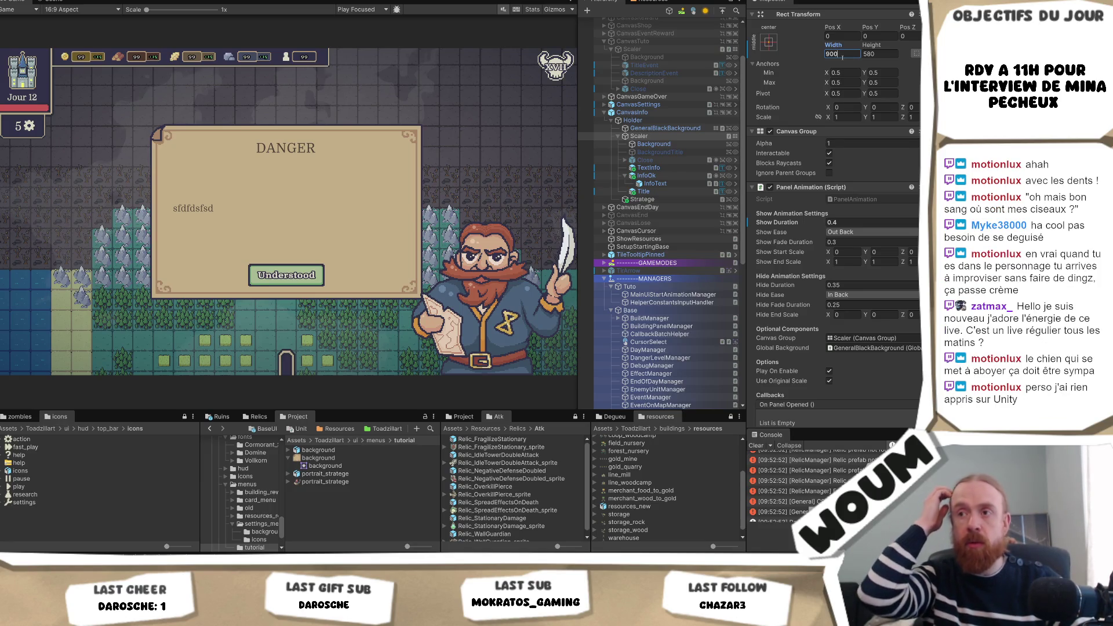
# Step: Revert the Scaler's Width from 900 back to 865, keeping Scaler selected
pyautogui.press('Escape')
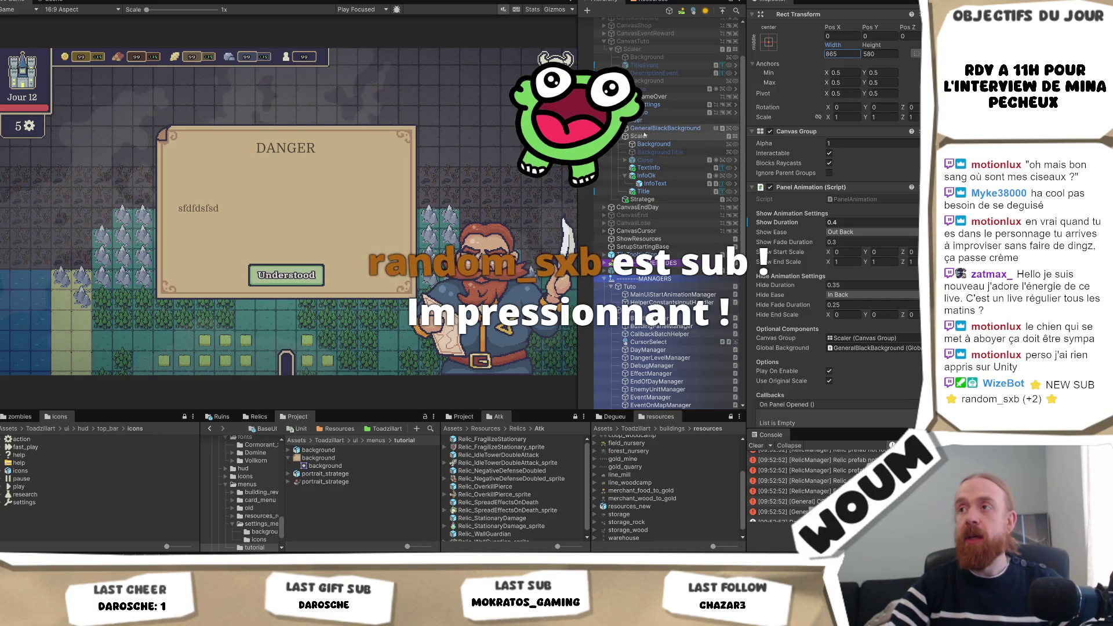
pyautogui.click(678, 136)
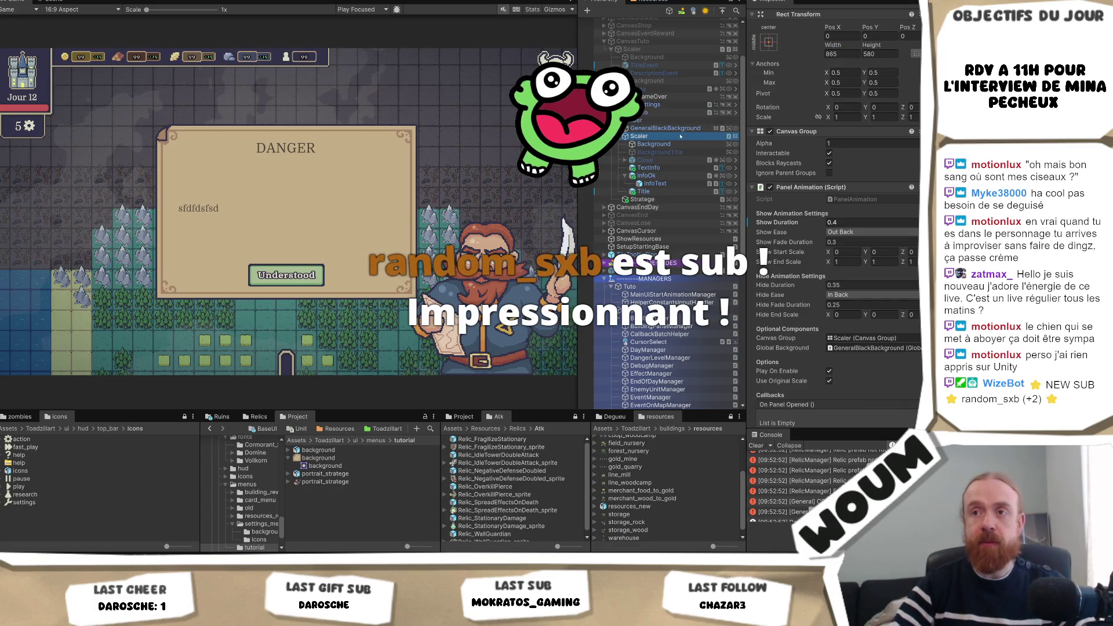
# Step: Deactivate CanvasInfo and enter Play mode with Ctrl+P to bring up the Welcome popup
pyautogui.click(684, 111)
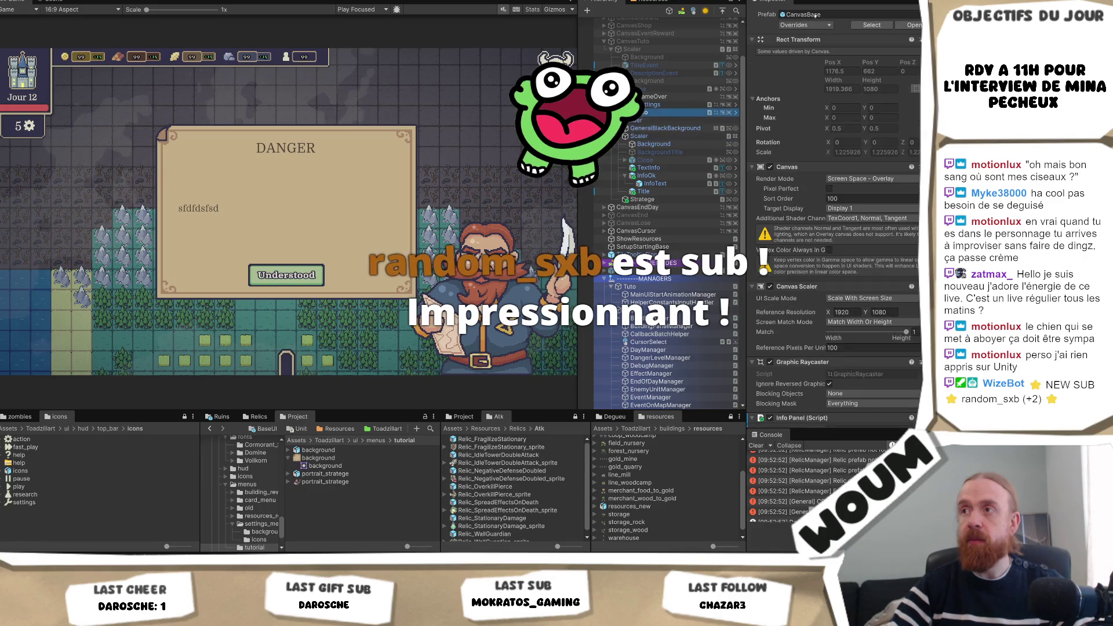
pyautogui.scroll(1, 812, 20)
pyautogui.click(772, 13)
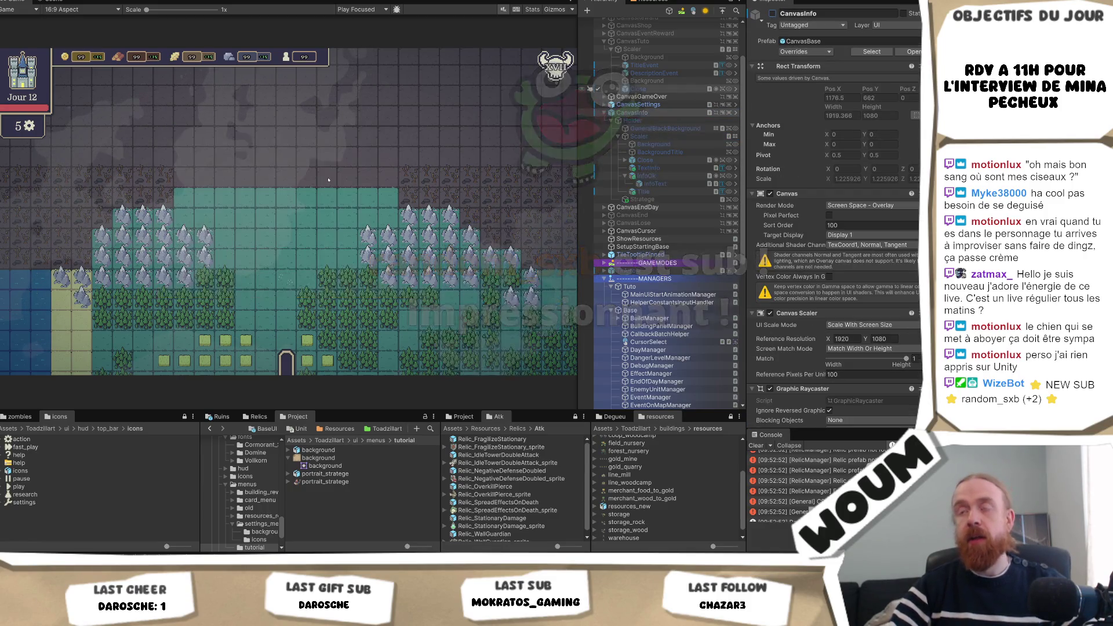
pyautogui.hotkey('ctrl', 'p')
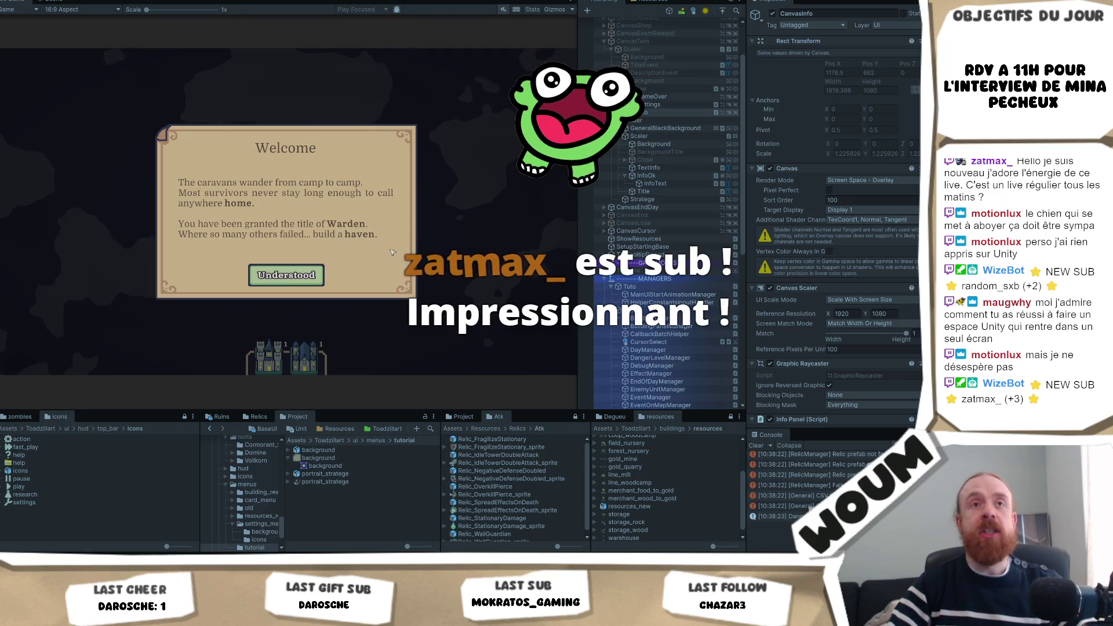
# Step: Dismiss the Welcome tutorial popup with its Understood button
pyautogui.click(302, 277)
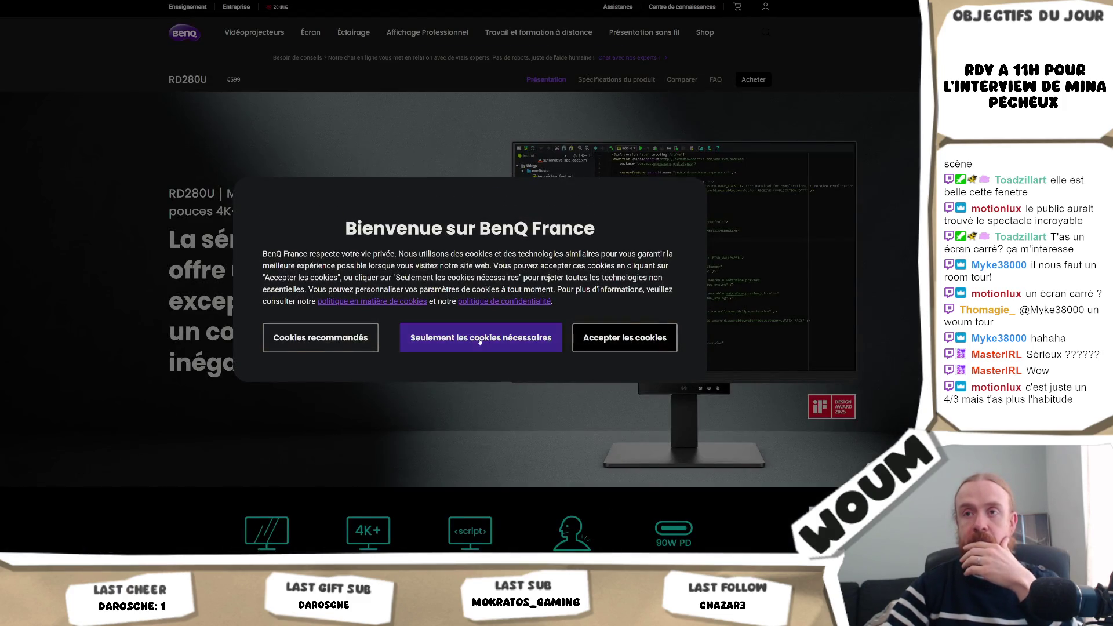
# Step: Accept only necessary cookies and scroll down through the RD280U page's feature sections
pyautogui.click(482, 348)
pyautogui.scroll(-4, 814, 327)
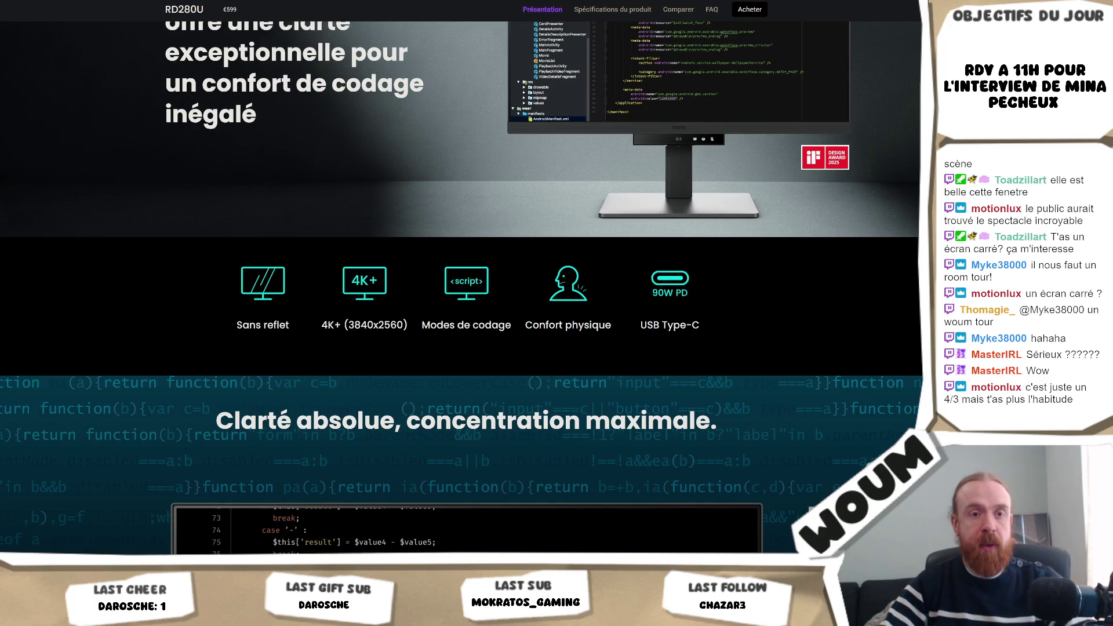
pyautogui.scroll(3, 716, 238)
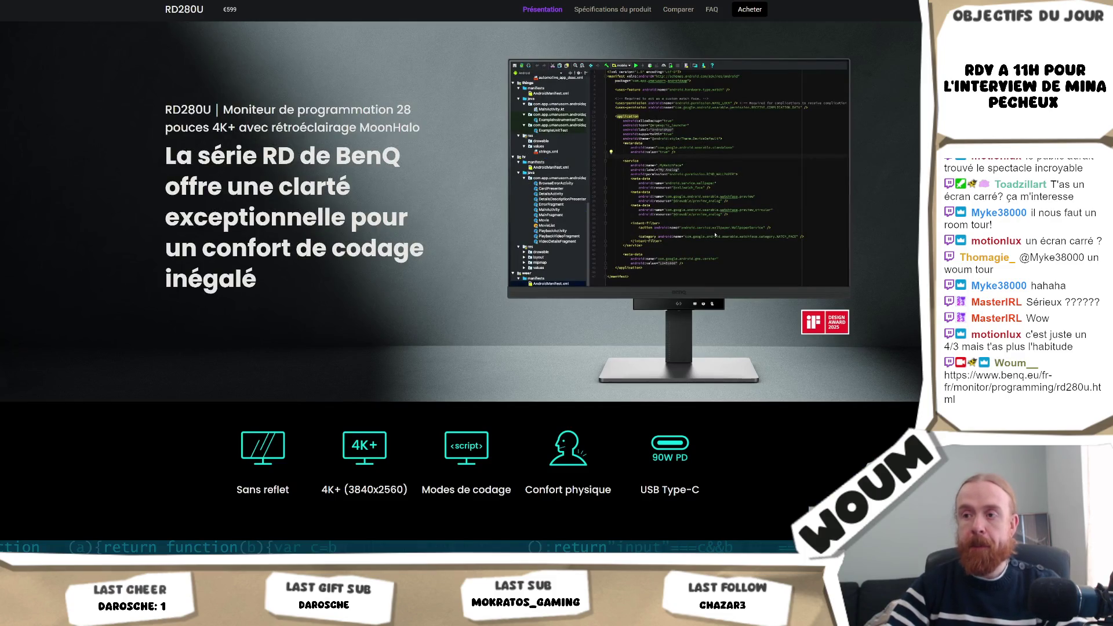
pyautogui.scroll(-10, 716, 235)
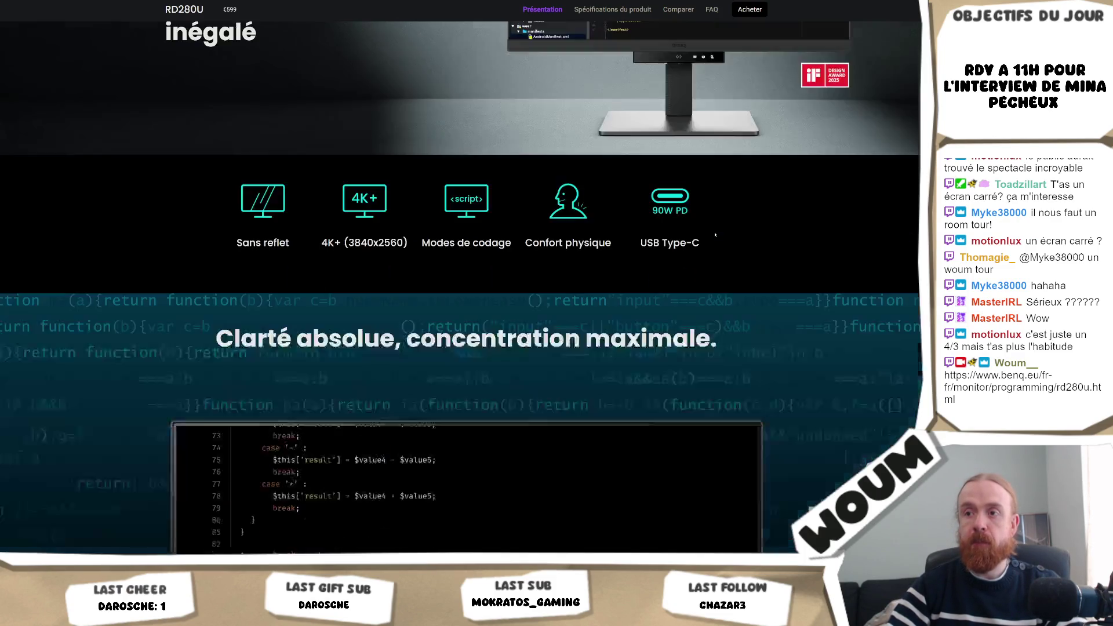
pyautogui.scroll(1, 716, 235)
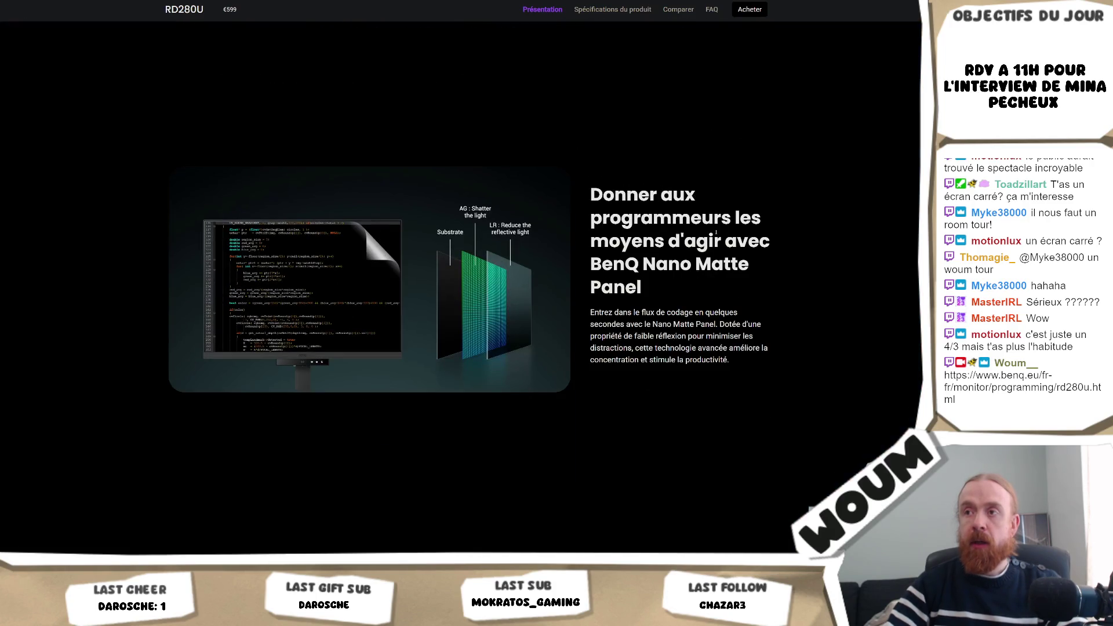
pyautogui.scroll(-5, 719, 233)
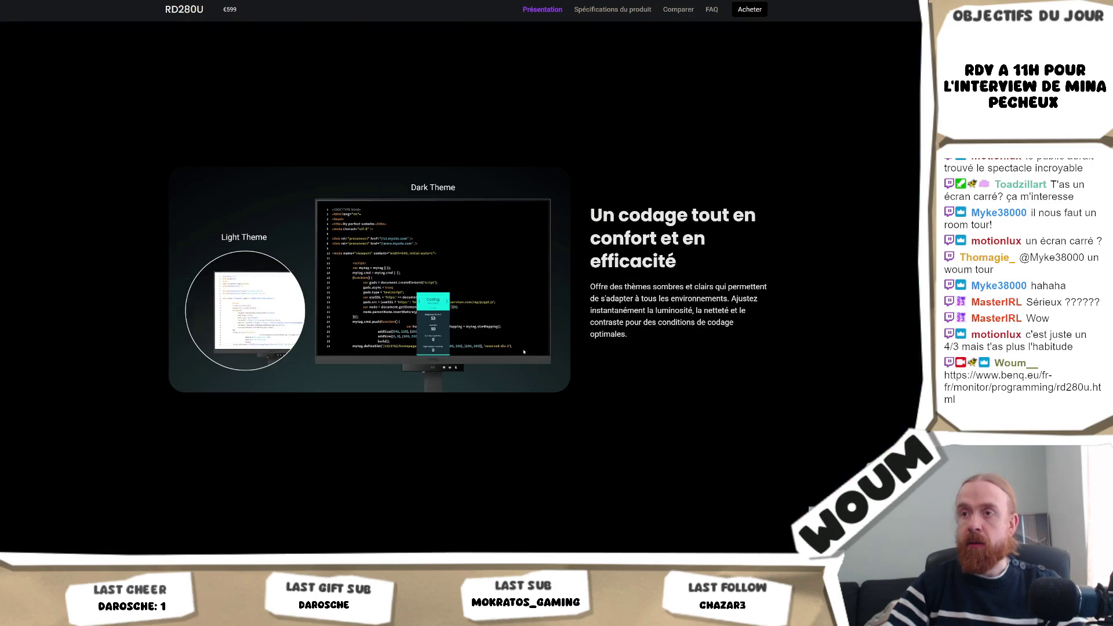
pyautogui.scroll(-5, 466, 279)
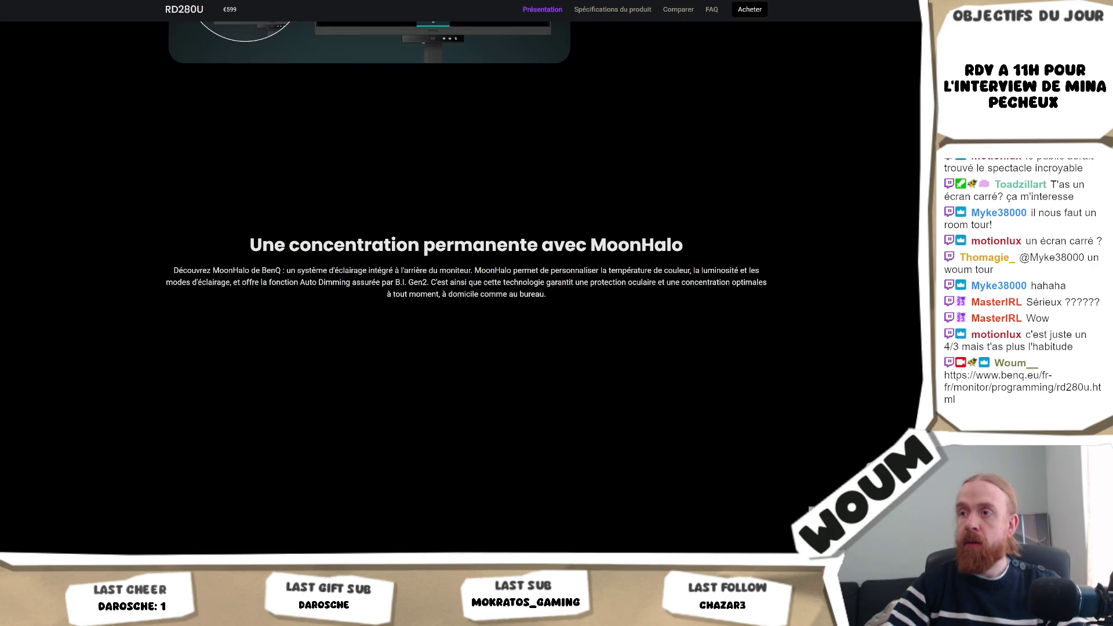
pyautogui.scroll(-2, 864, 286)
pyautogui.scroll(5, 846, 289)
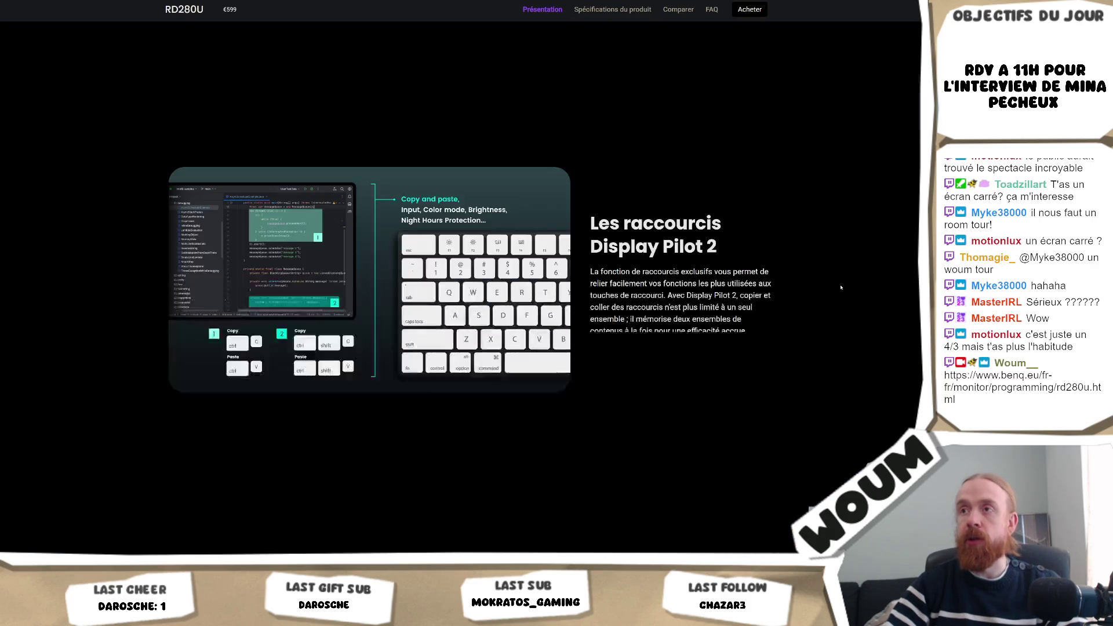
pyautogui.scroll(-5, 838, 290)
pyautogui.scroll(-5, 579, 328)
pyautogui.scroll(3, 579, 329)
pyautogui.scroll(-12, 552, 315)
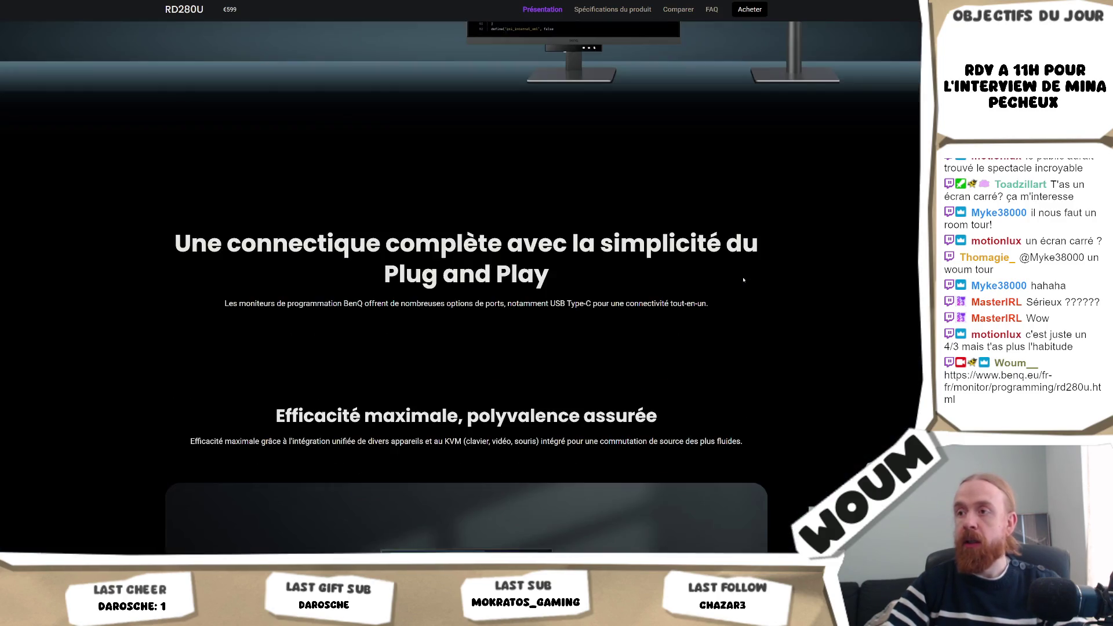
pyautogui.scroll(-10, 744, 271)
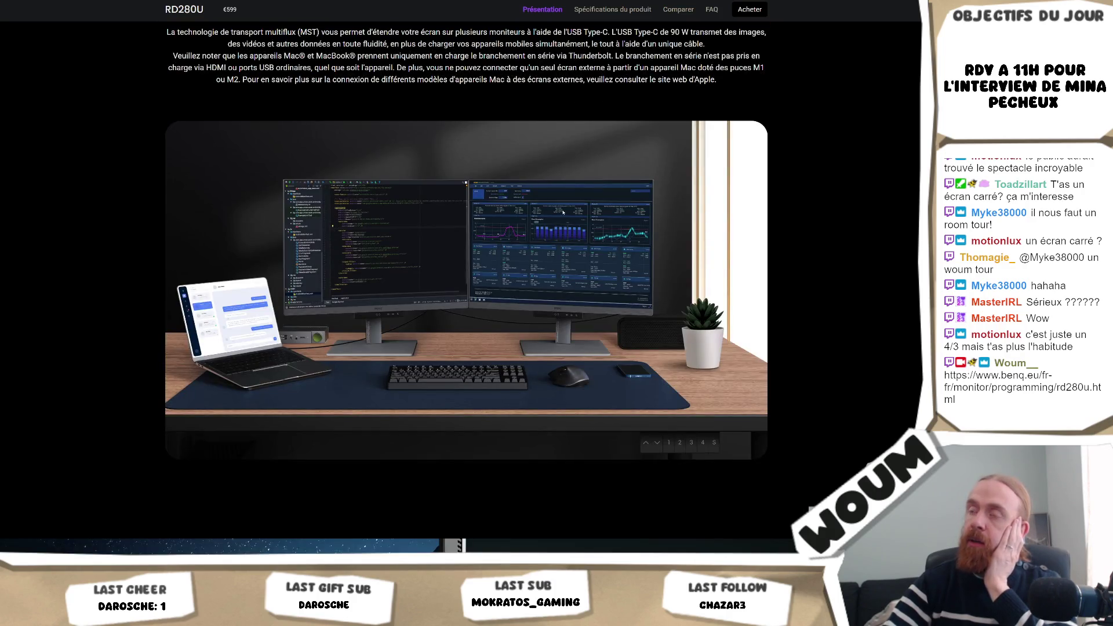
pyautogui.scroll(-10, 465, 290)
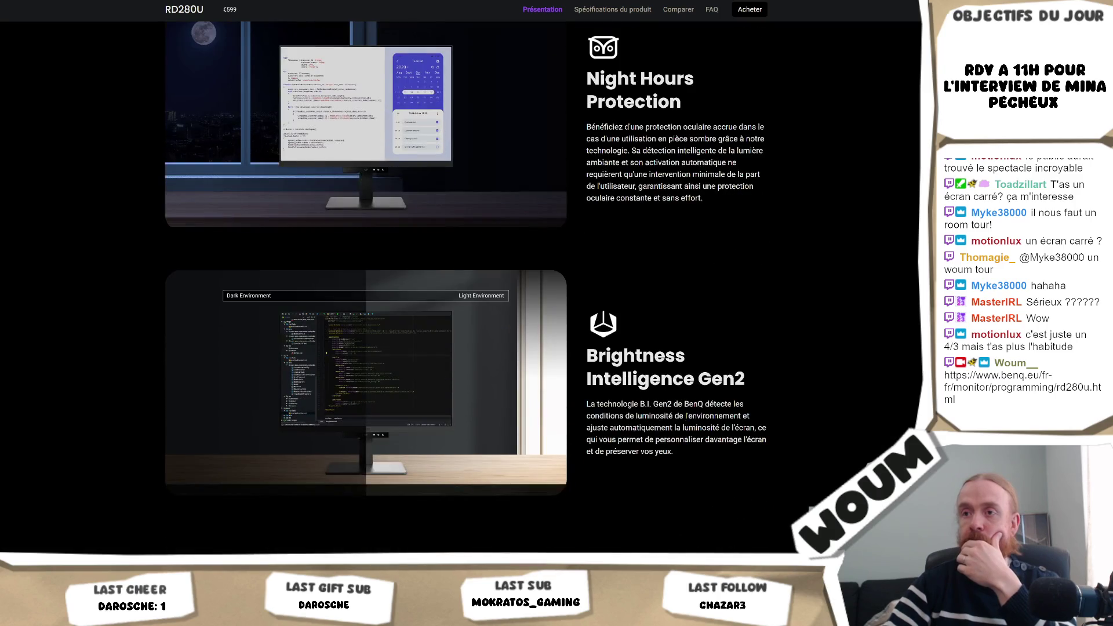
pyautogui.scroll(-15, 464, 290)
# Step: Scroll back up the RD280U page to its top section
pyautogui.scroll(20, 464, 289)
pyautogui.scroll(20, 464, 290)
pyautogui.scroll(10, 839, 311)
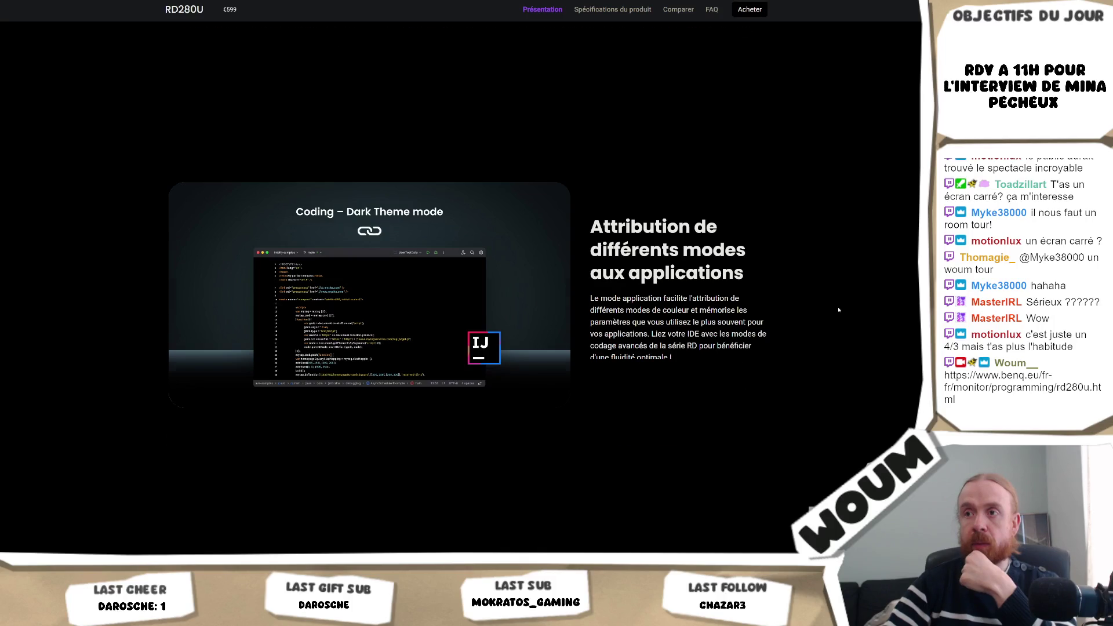
pyautogui.scroll(10, 838, 310)
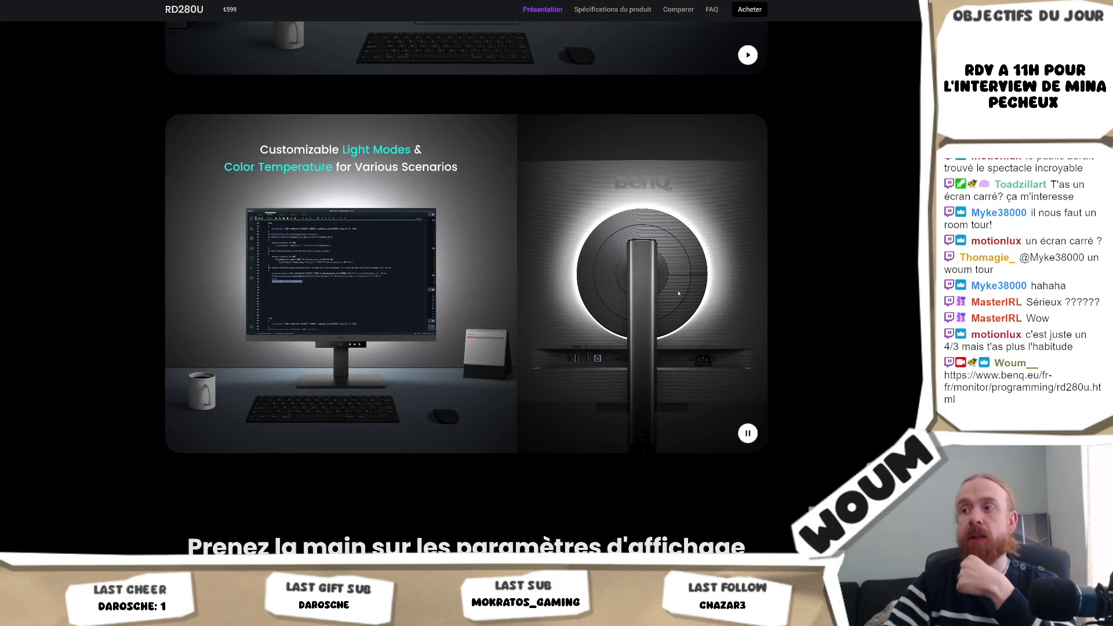
pyautogui.scroll(6, 676, 226)
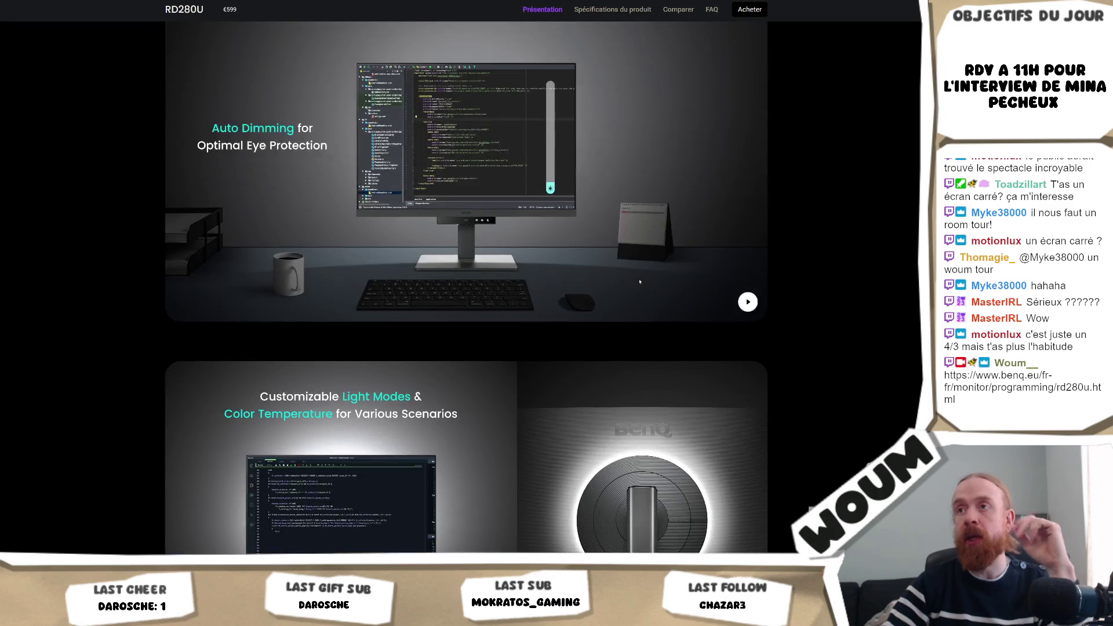
pyautogui.scroll(7, 531, 268)
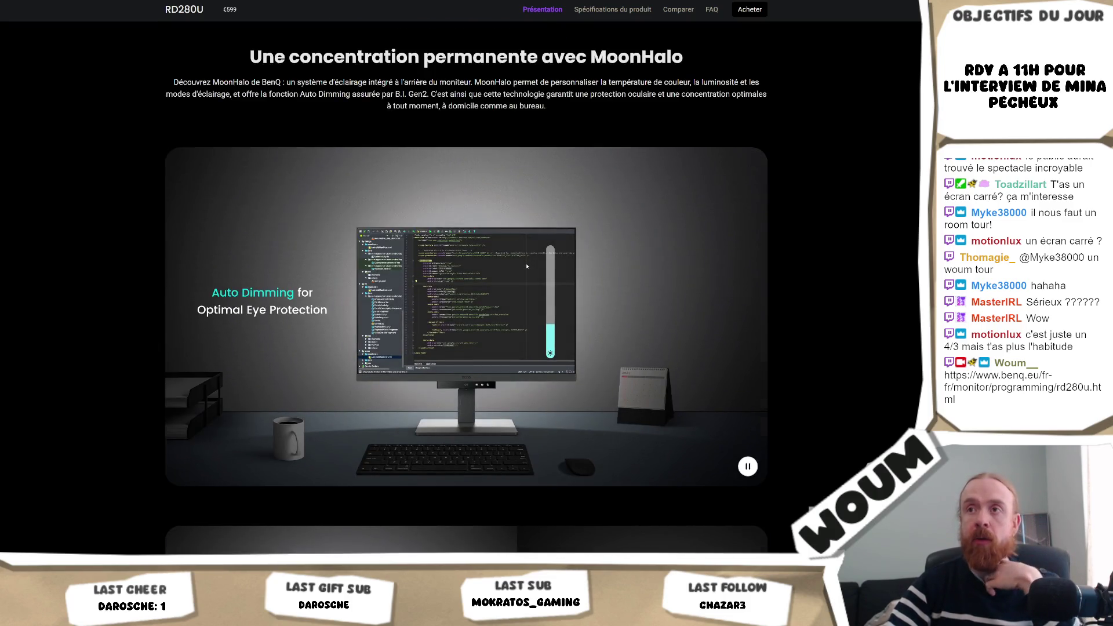
pyautogui.scroll(3, 531, 269)
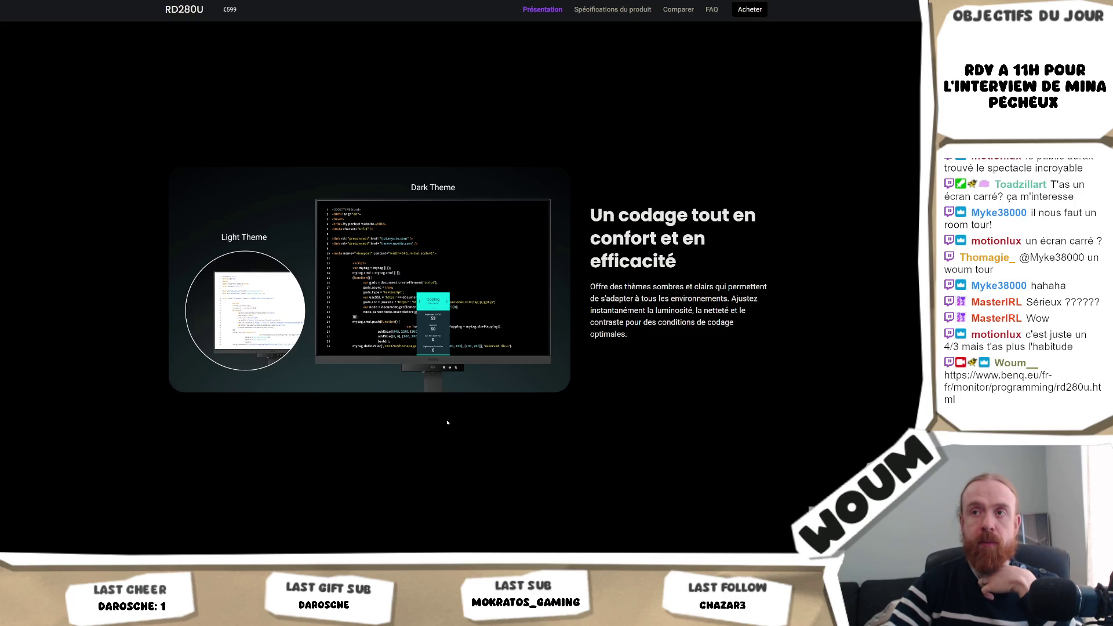
pyautogui.scroll(-3, 438, 110)
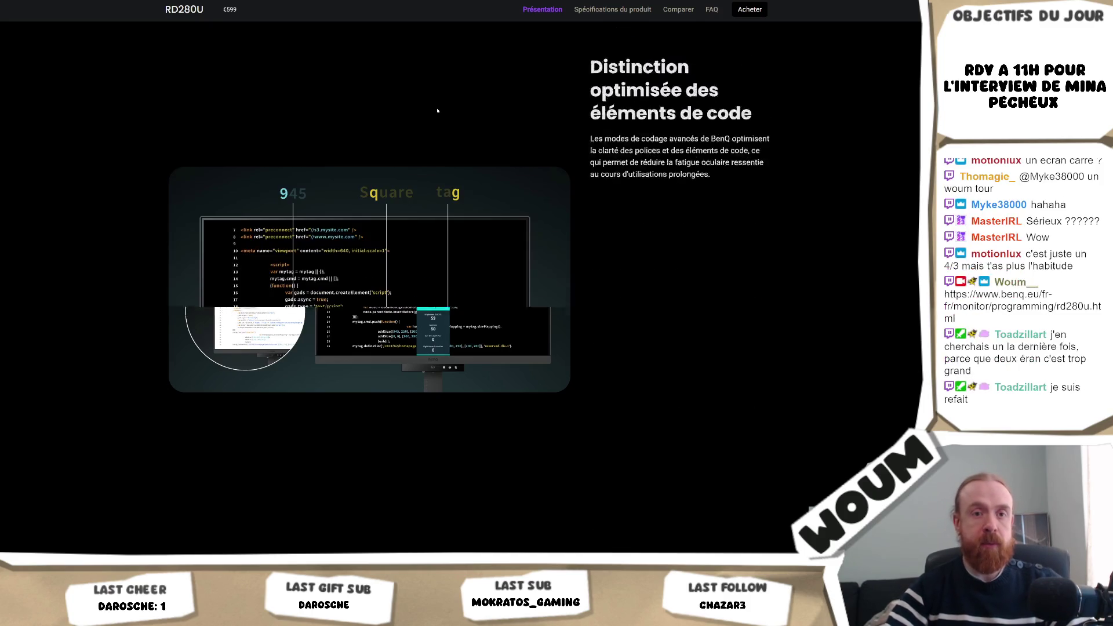
pyautogui.scroll(-5, 435, 110)
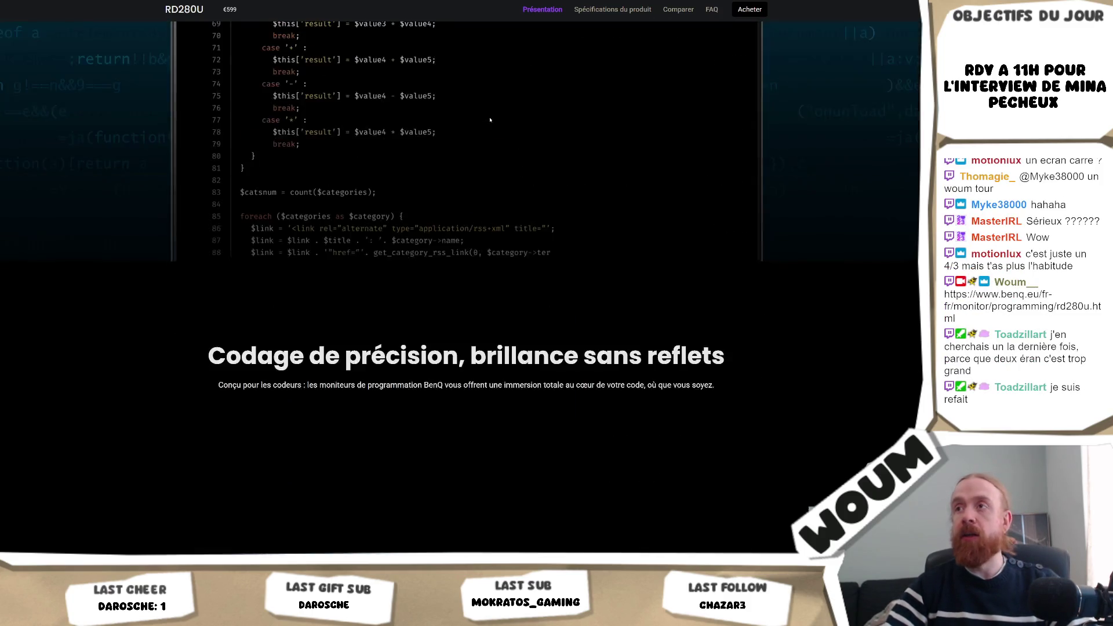
pyautogui.scroll(15, 488, 120)
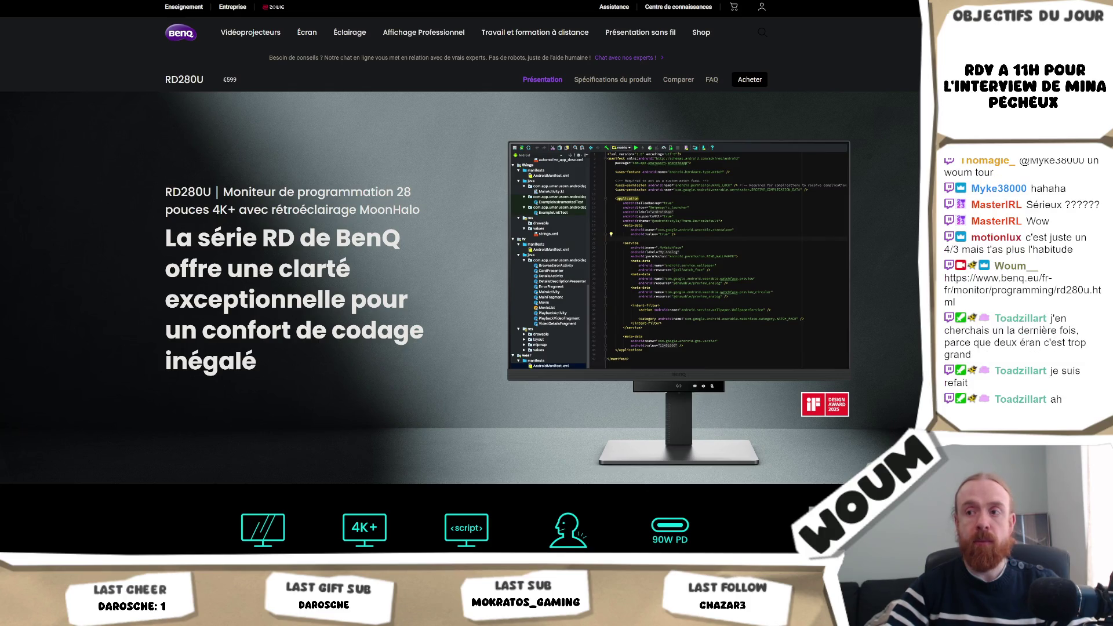
pyautogui.scroll(-2, 255, 277)
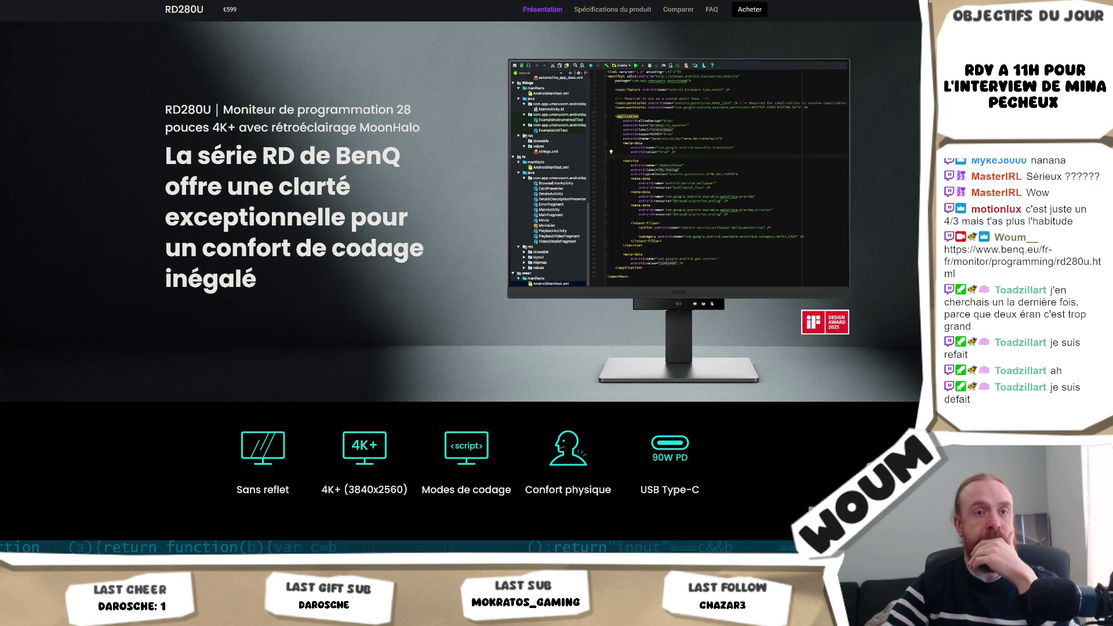
pyautogui.scroll(-15, 366, 286)
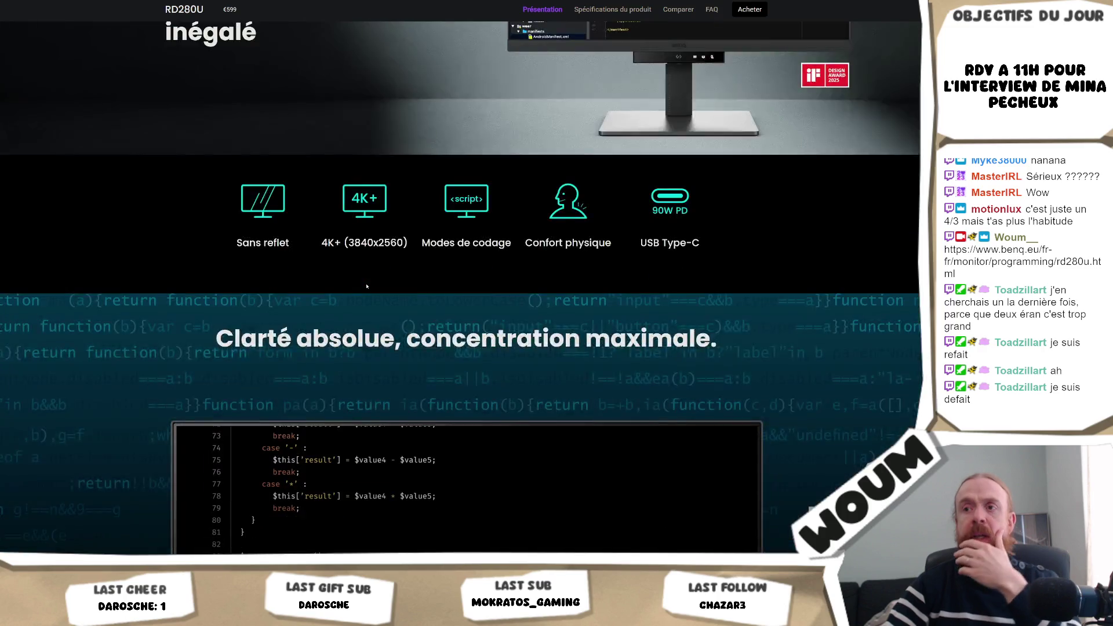
pyautogui.scroll(10, 73, 303)
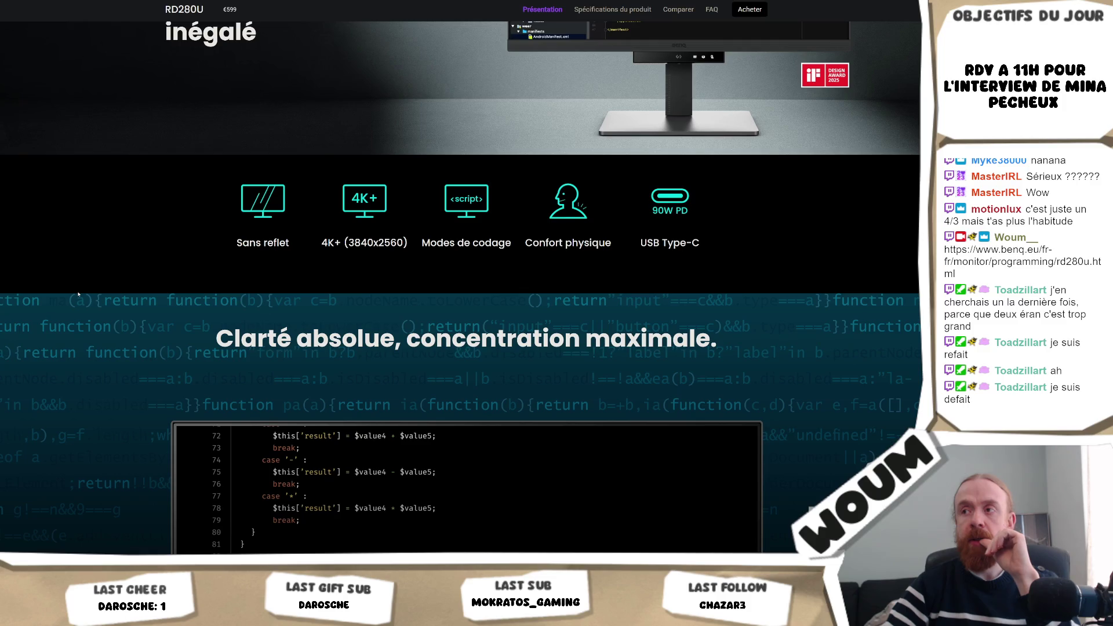
pyautogui.scroll(-10, 79, 295)
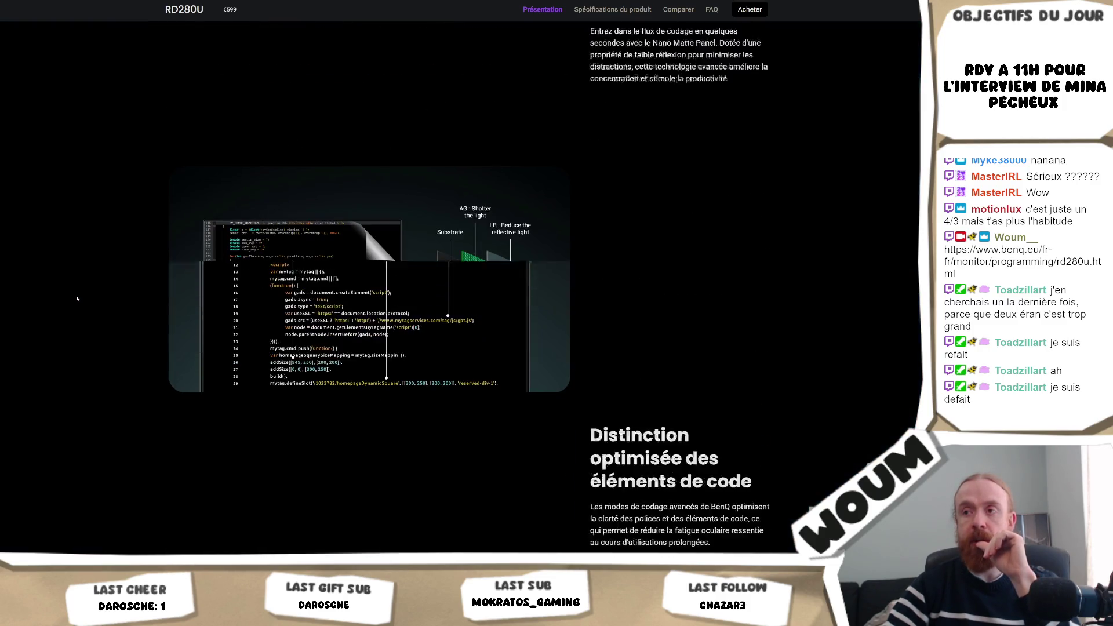
pyautogui.scroll(-12, 75, 298)
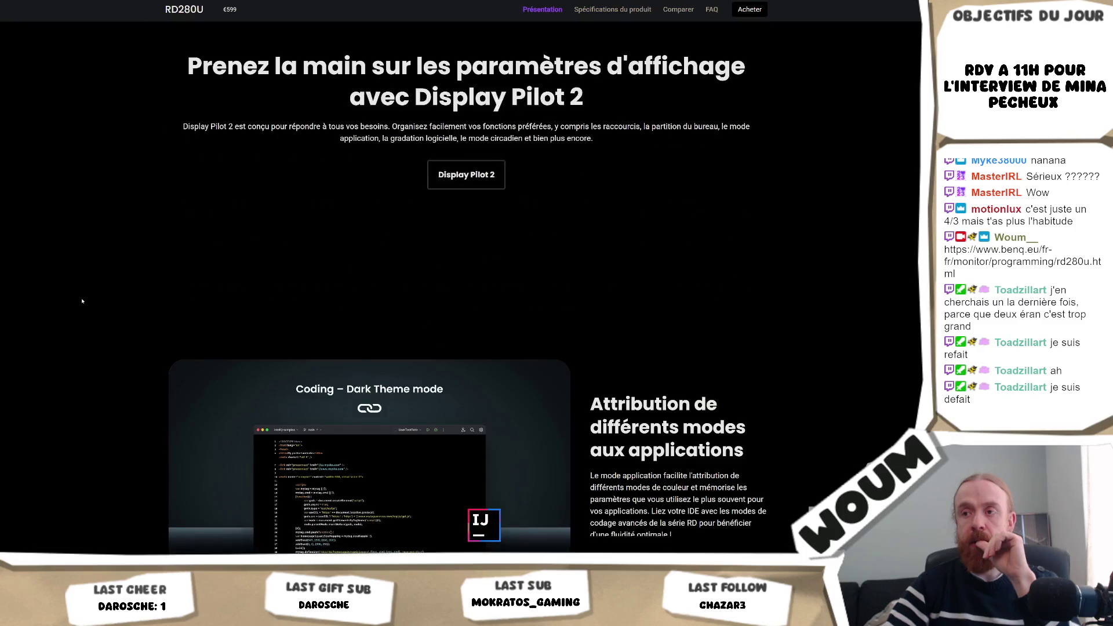
pyautogui.moveTo(499, 209); pyautogui.dragTo(587, 138)
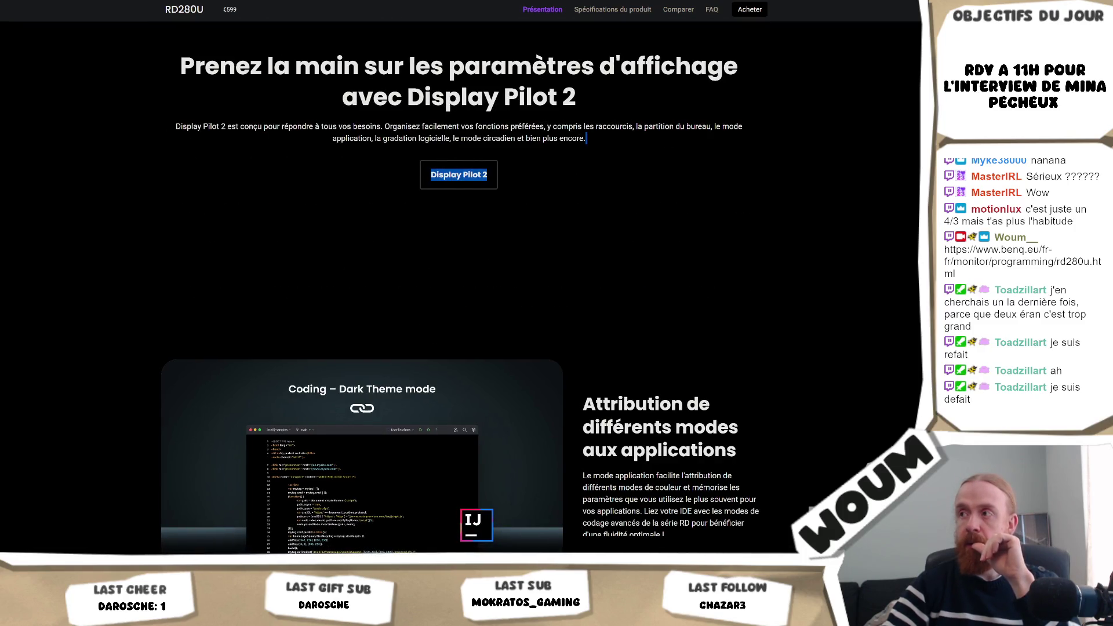
pyautogui.press('Home')
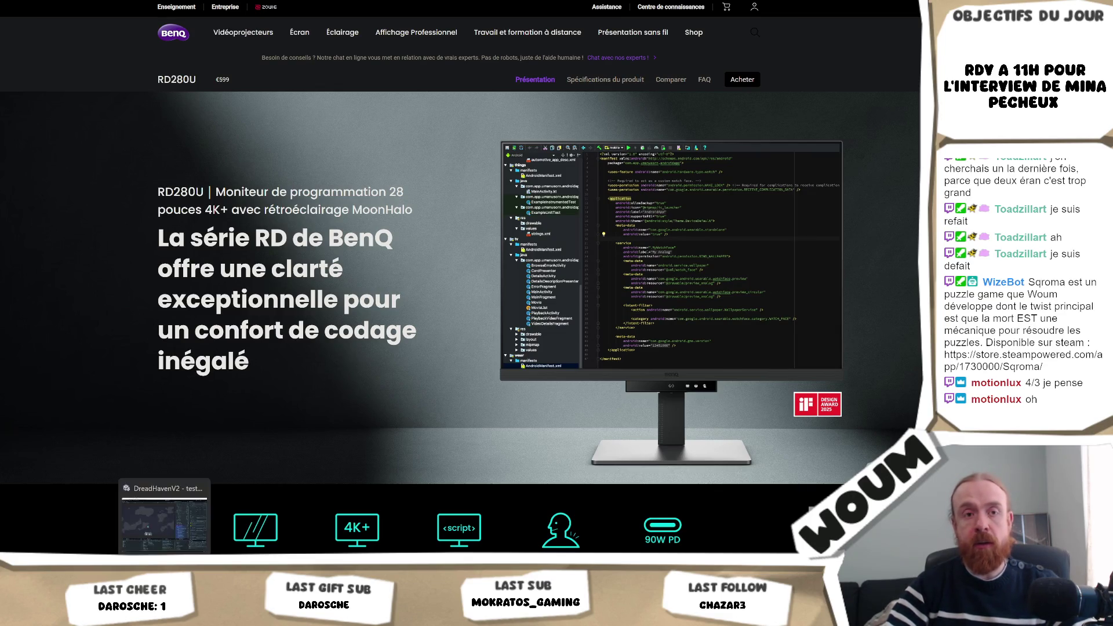
# Step: Switch from the BenQ page back to the Unity editor window with Alt+Tab
pyautogui.hotkey('alt', 'Tab')
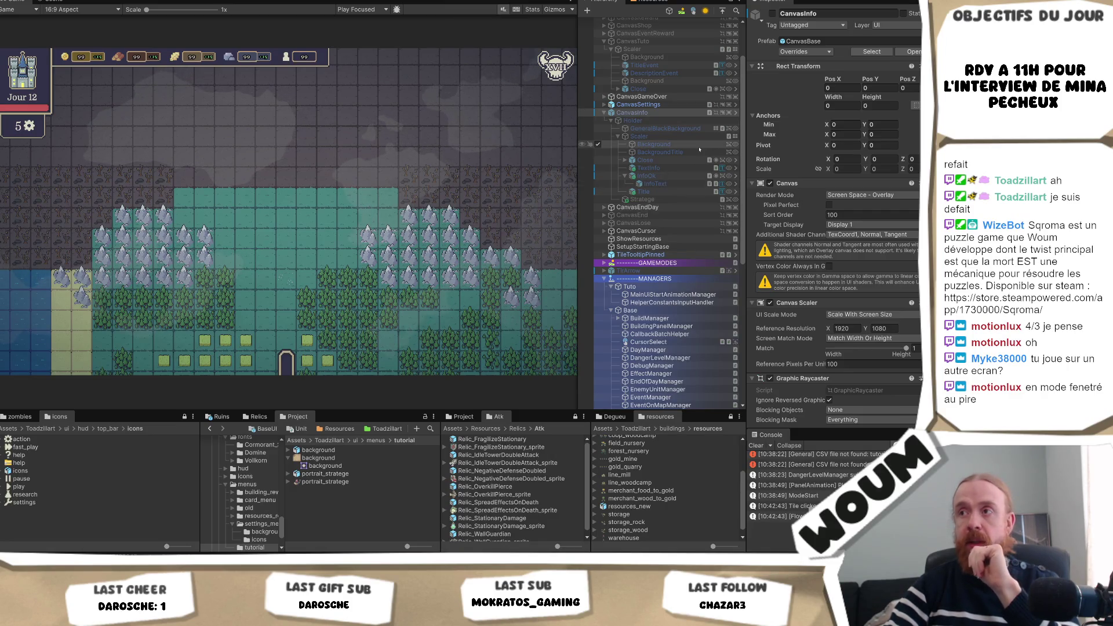
# Step: Inspect the info panel's empty animations list and the Stratege portrait's components
pyautogui.scroll(-5, 839, 166)
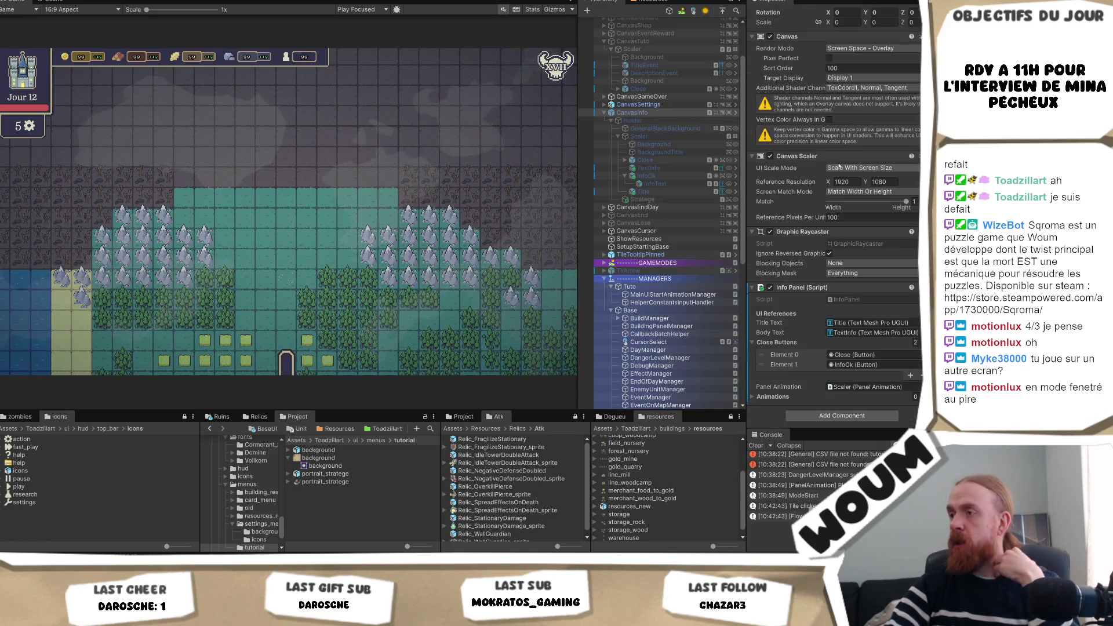
pyautogui.click(773, 397)
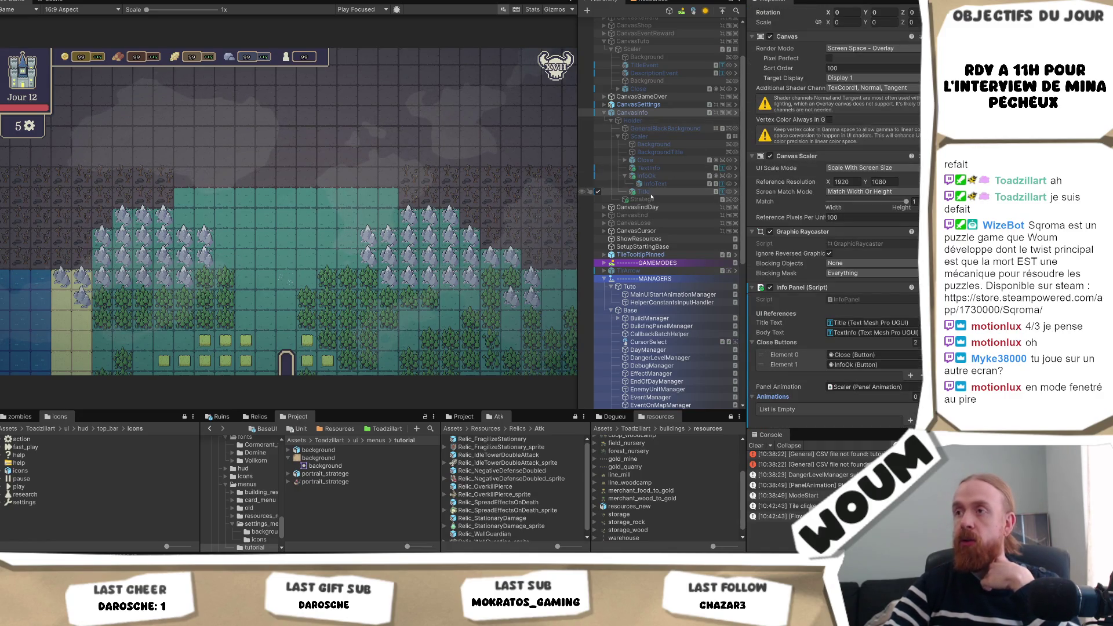
pyautogui.scroll(-1, 789, 366)
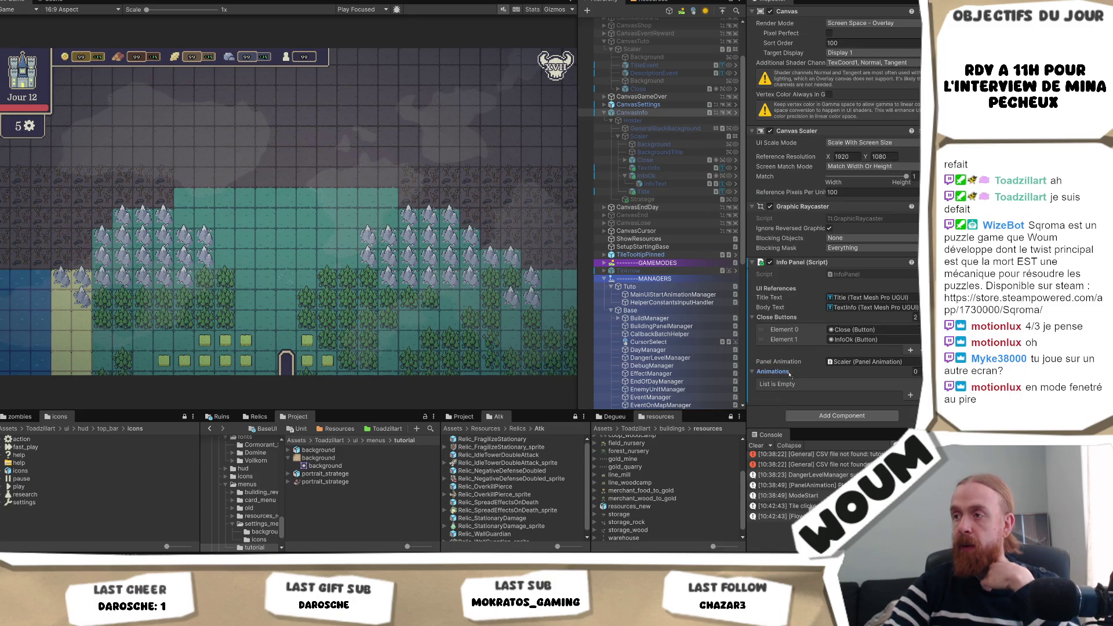
pyautogui.click(642, 199)
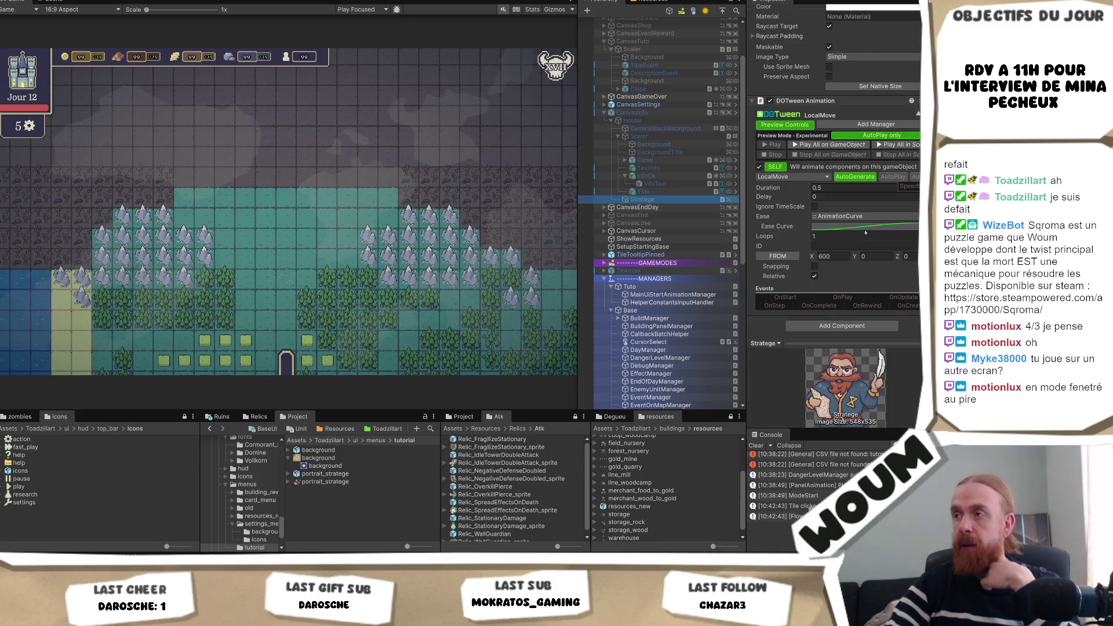
pyautogui.scroll(1, 865, 233)
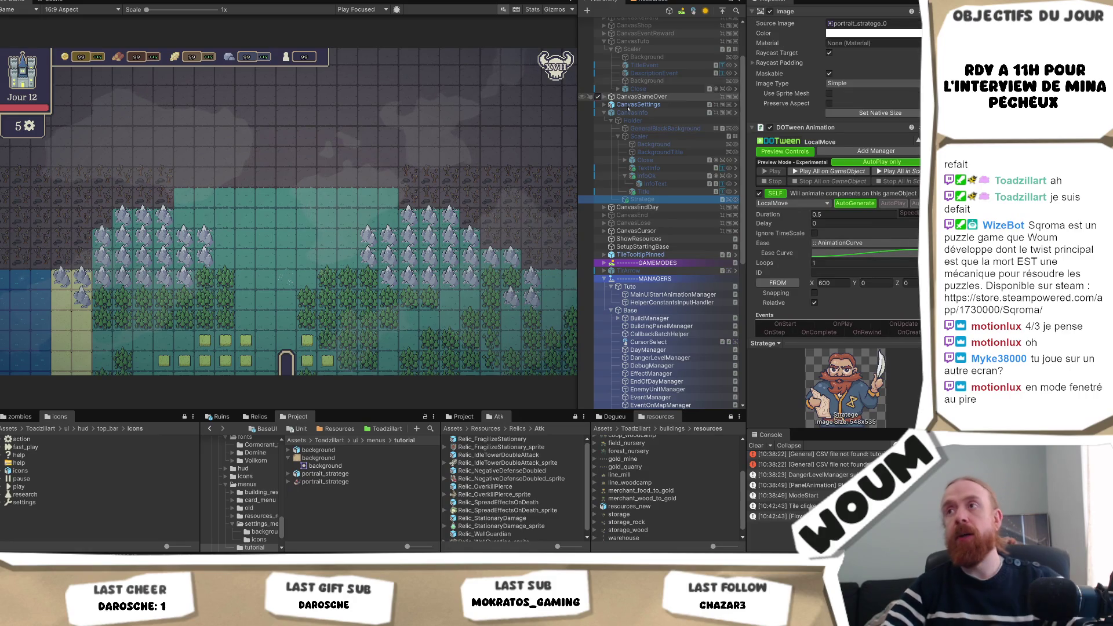
pyautogui.scroll(2, 626, 100)
# Step: Playtest with Ctrl+P and dismiss the Welcome popup via Understood
pyautogui.hotkey('ctrl', 'p')
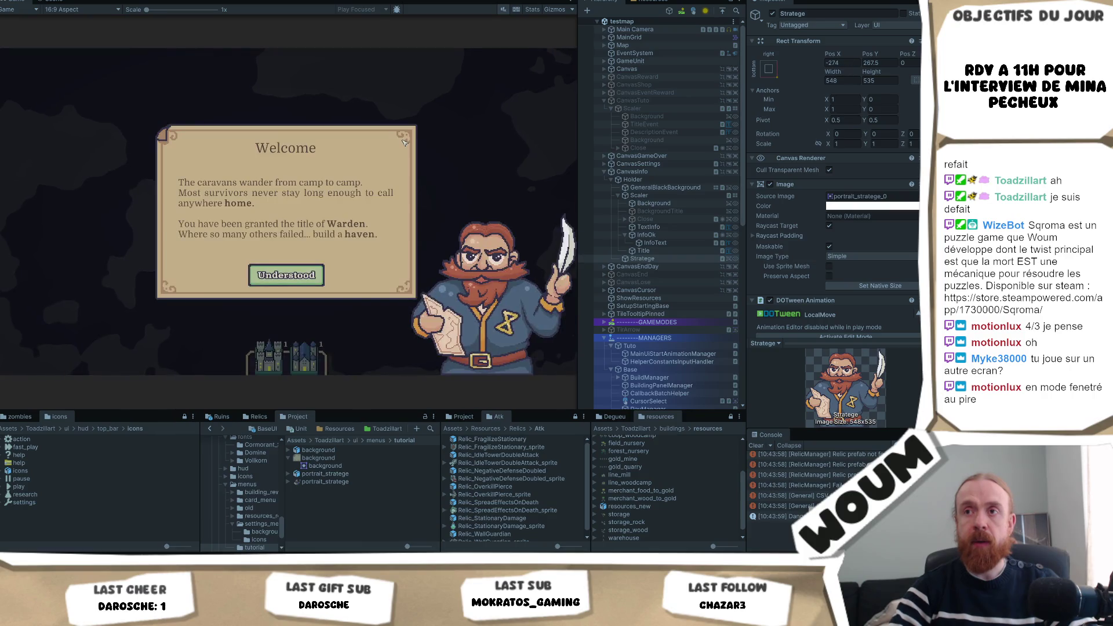
pyautogui.click(296, 278)
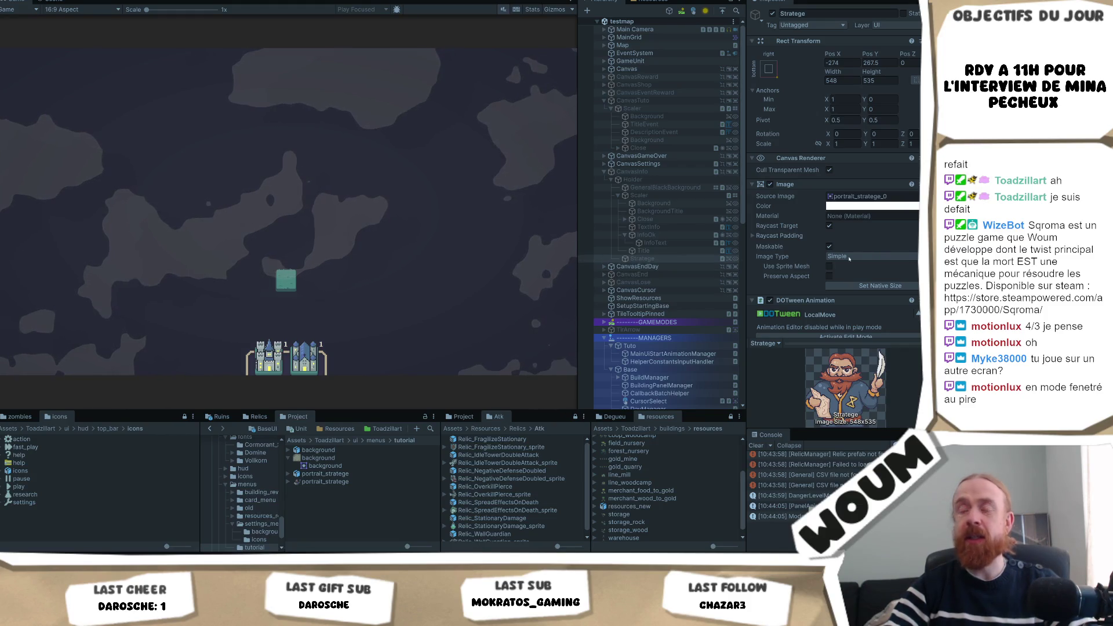
pyautogui.hotkey('alt', 'Tab')
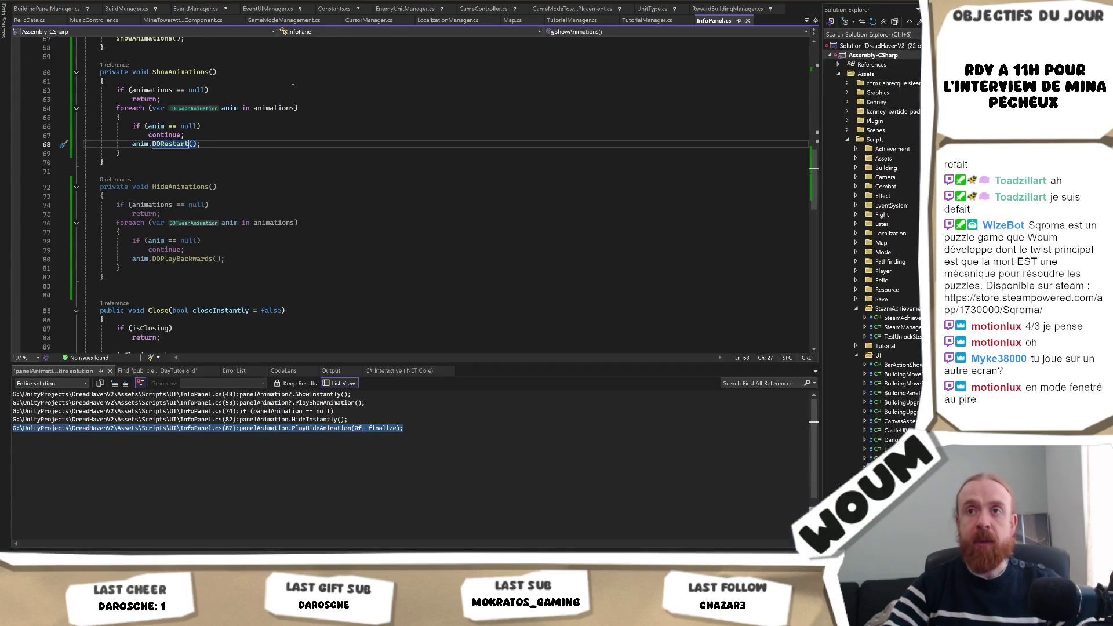
# Step: Review the HideAnimations method in InfoPanel.cs
pyautogui.click(210, 186)
pyautogui.scroll(9, 244, 217)
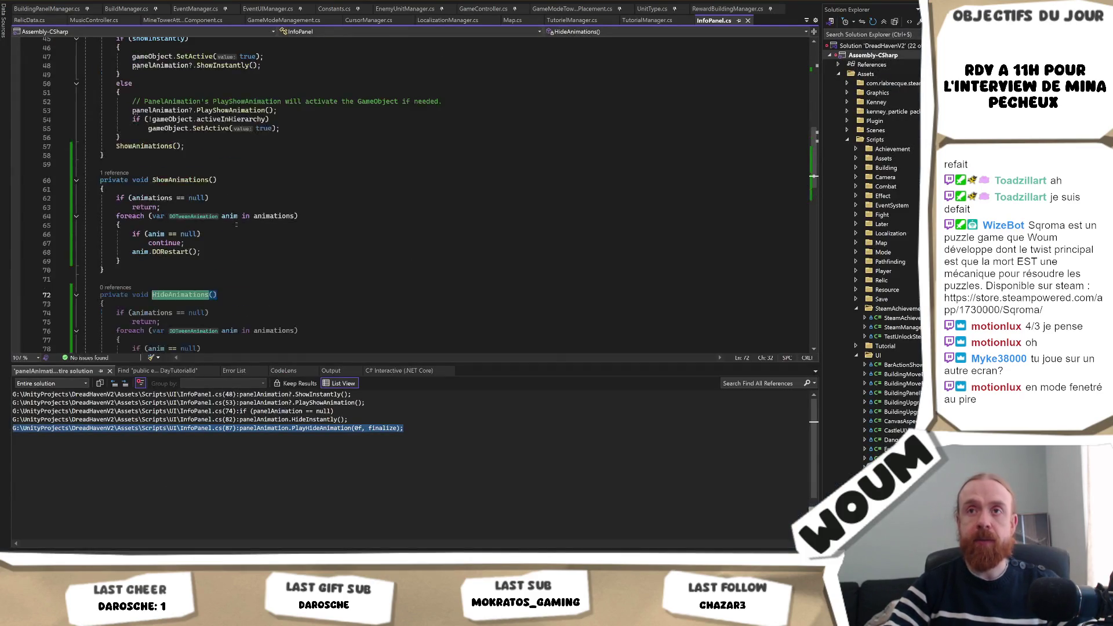
pyautogui.scroll(10, 244, 217)
pyautogui.scroll(-13, 197, 209)
pyautogui.scroll(-14, 197, 210)
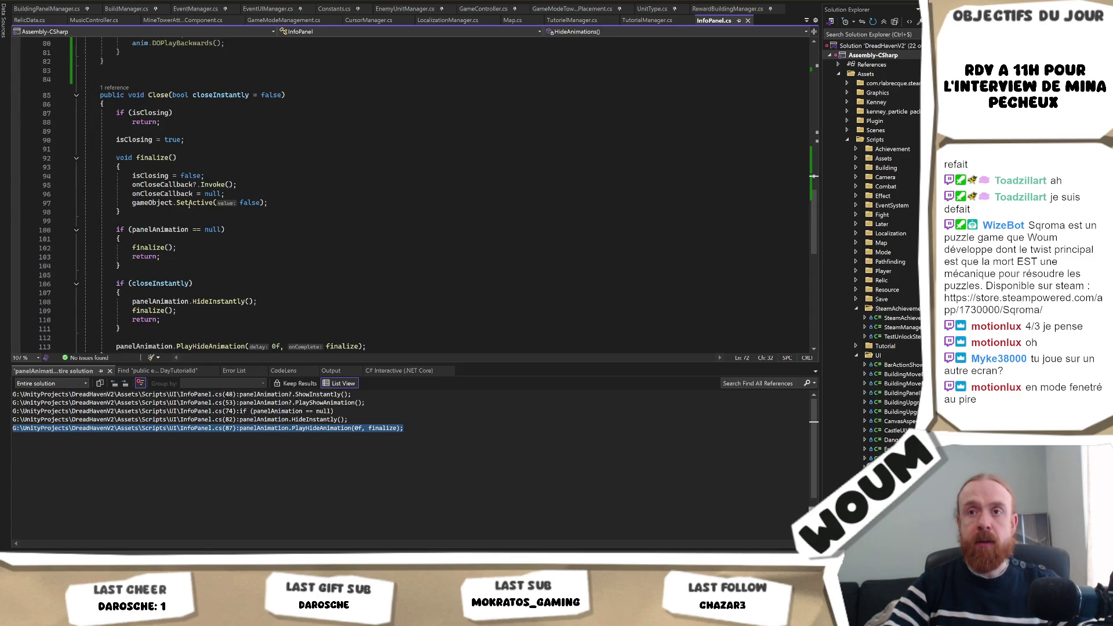
pyautogui.scroll(-2, 189, 205)
# Step: Add HideAnimations(); after the PlayHideAnimation call in Close and save InfoPanel.cs
pyautogui.click(412, 284)
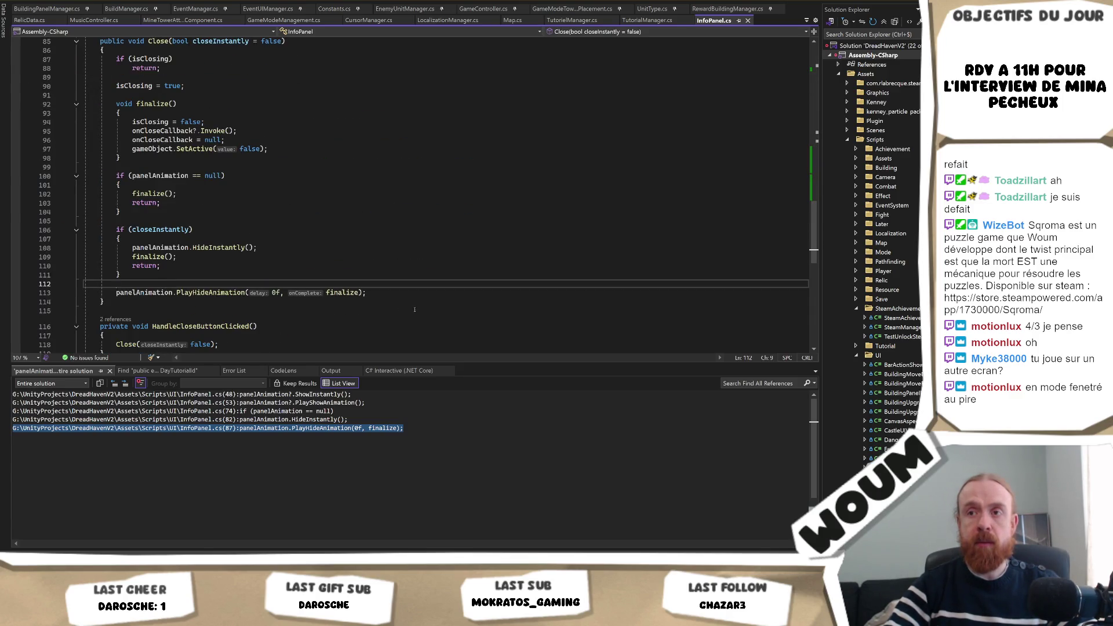
pyautogui.click(393, 293)
pyautogui.press('Return')
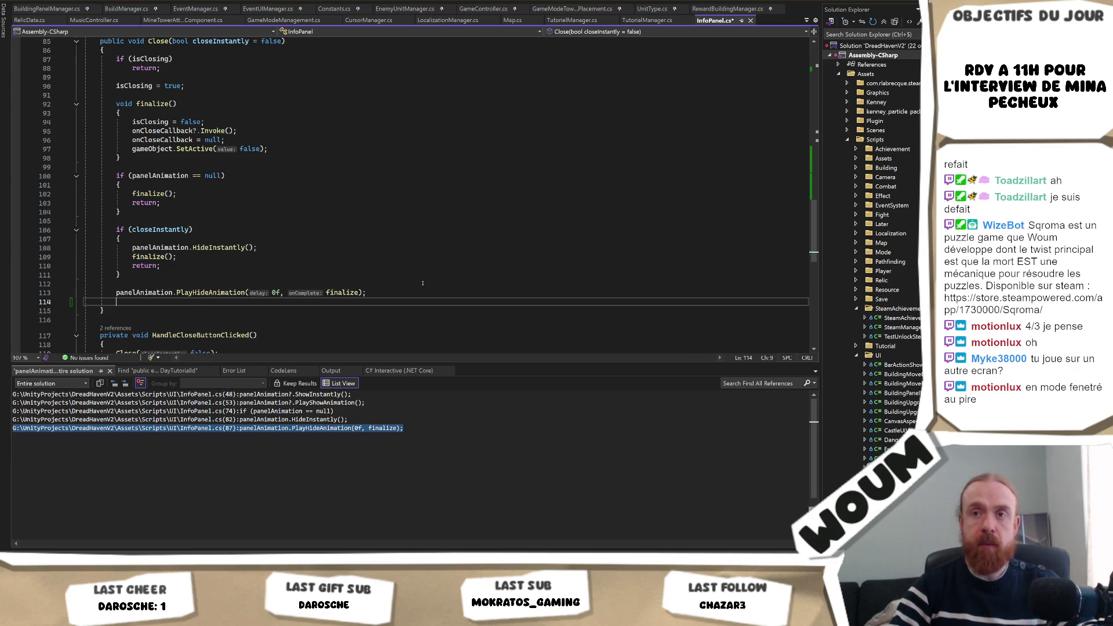
pyautogui.press('Tab')
pyautogui.hotkey('ctrl', 's')
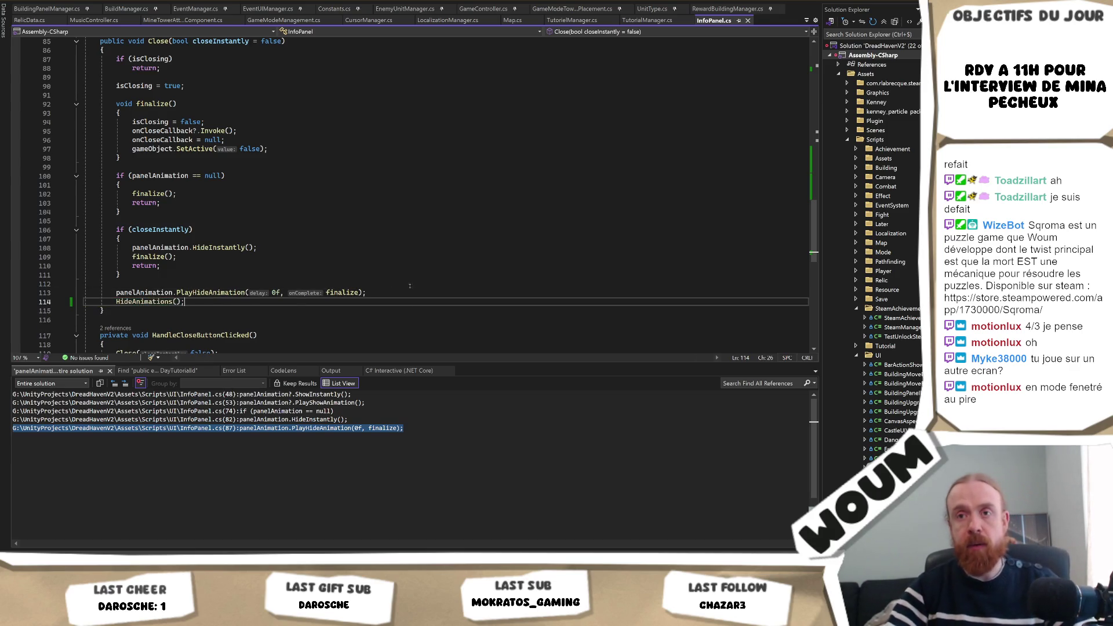
# Step: Back in the running game in Unity, place the town center on the map
pyautogui.scroll(-5, 371, 290)
pyautogui.scroll(-4, 371, 291)
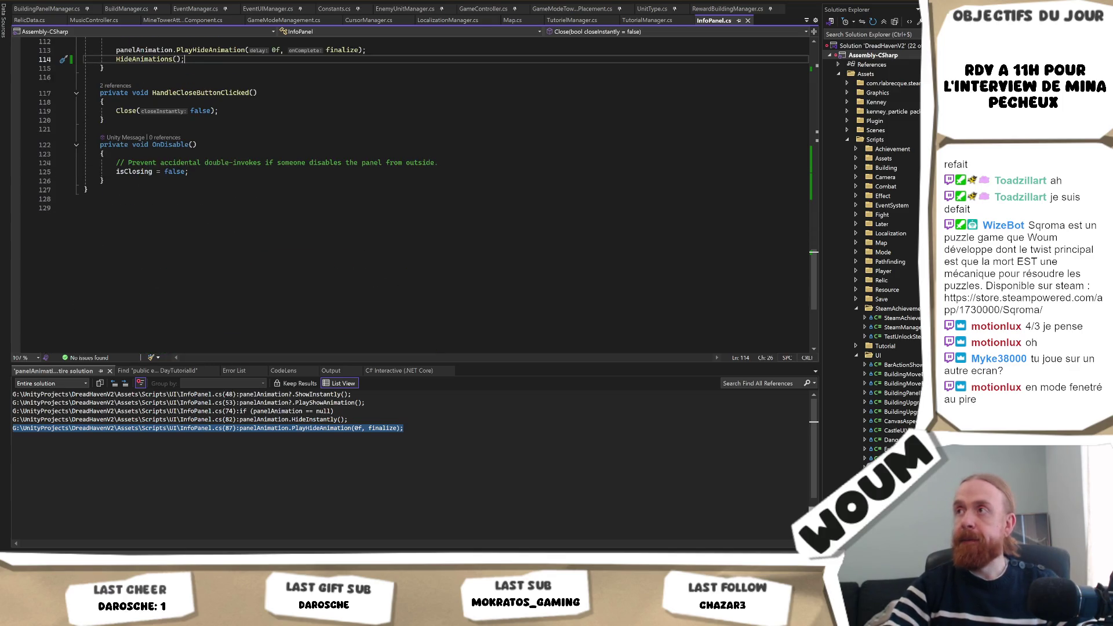
pyautogui.hotkey('alt', 'Tab')
pyautogui.click(270, 366)
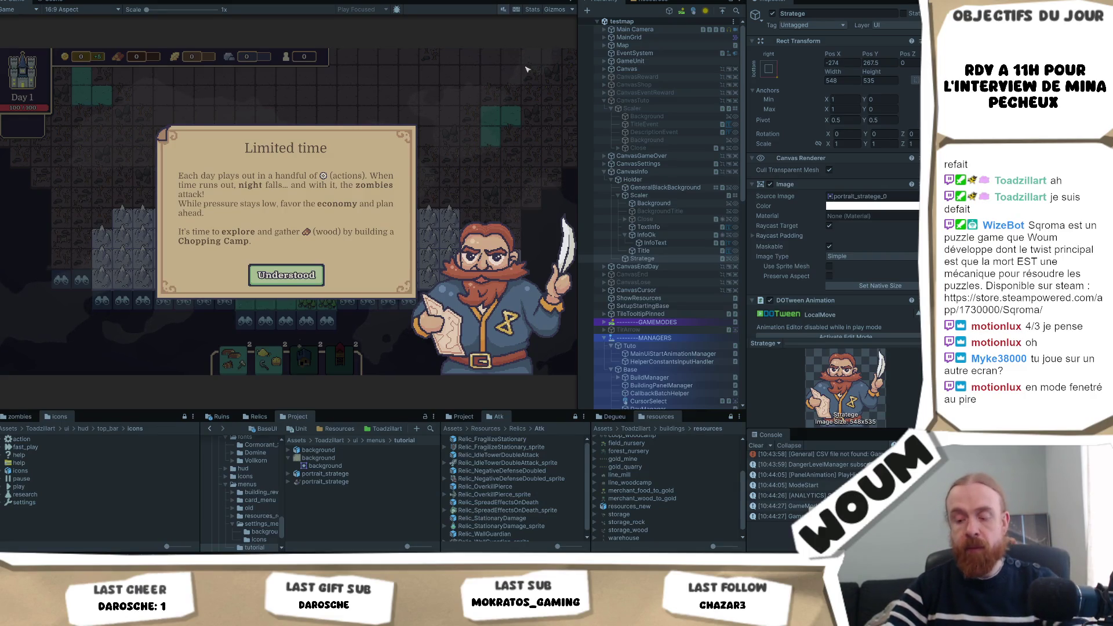
# Step: Snip a screenshot of the Game view showing the Limited time popup, then dismiss the popup
pyautogui.press('super+shift+s')
pyautogui.moveTo(575, 49)
pyautogui.mouseDown()
pyautogui.moveTo(69, 332)
pyautogui.moveTo(55, 374)
pyautogui.moveTo(2, 373)
pyautogui.mouseUp()
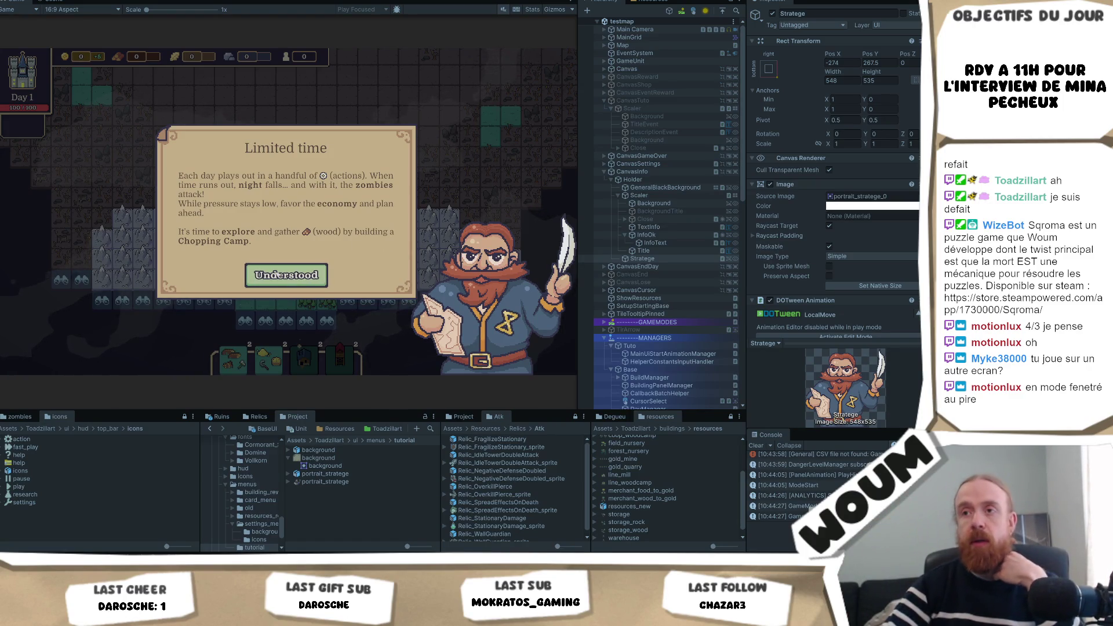
pyautogui.click(281, 276)
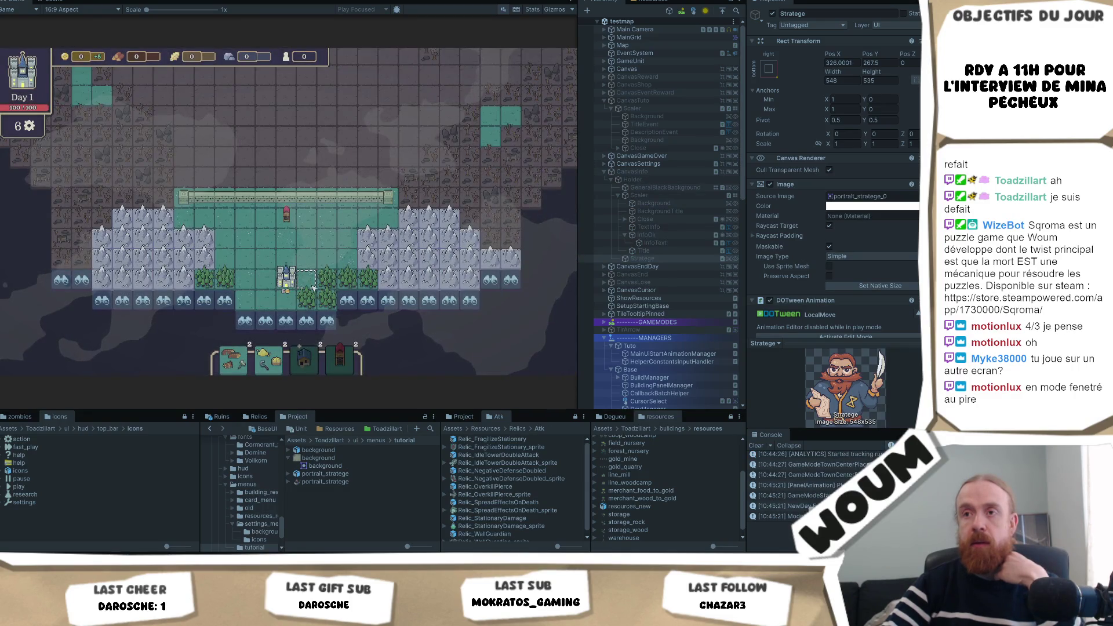
# Step: Explore the two discoverable tiles beside the town and end day 1
pyautogui.click(351, 311)
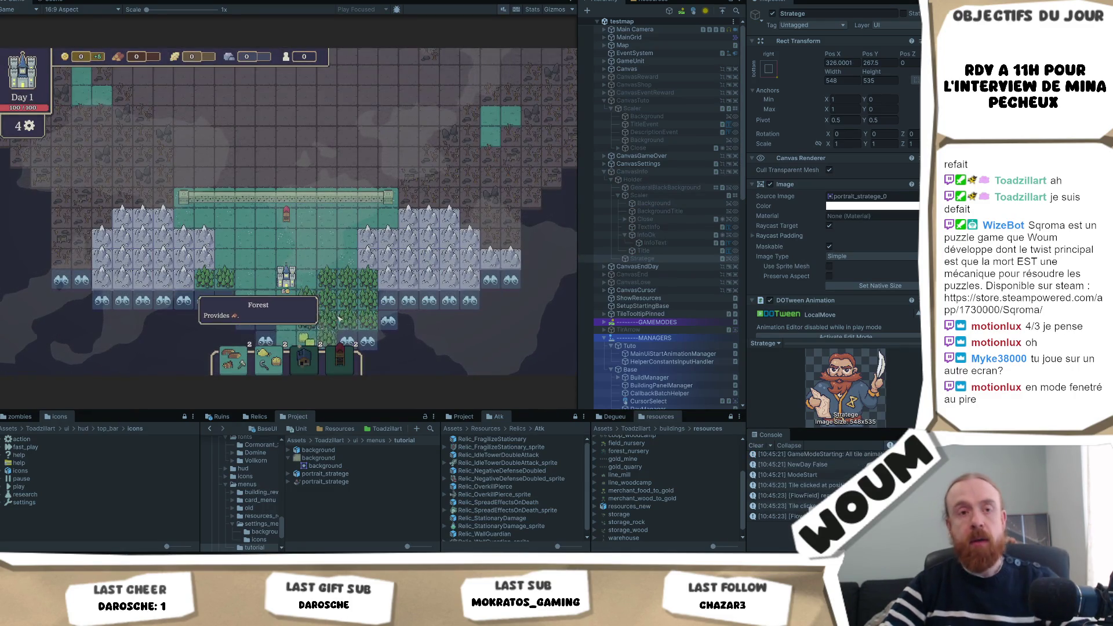
pyautogui.click(339, 314)
pyautogui.click(507, 330)
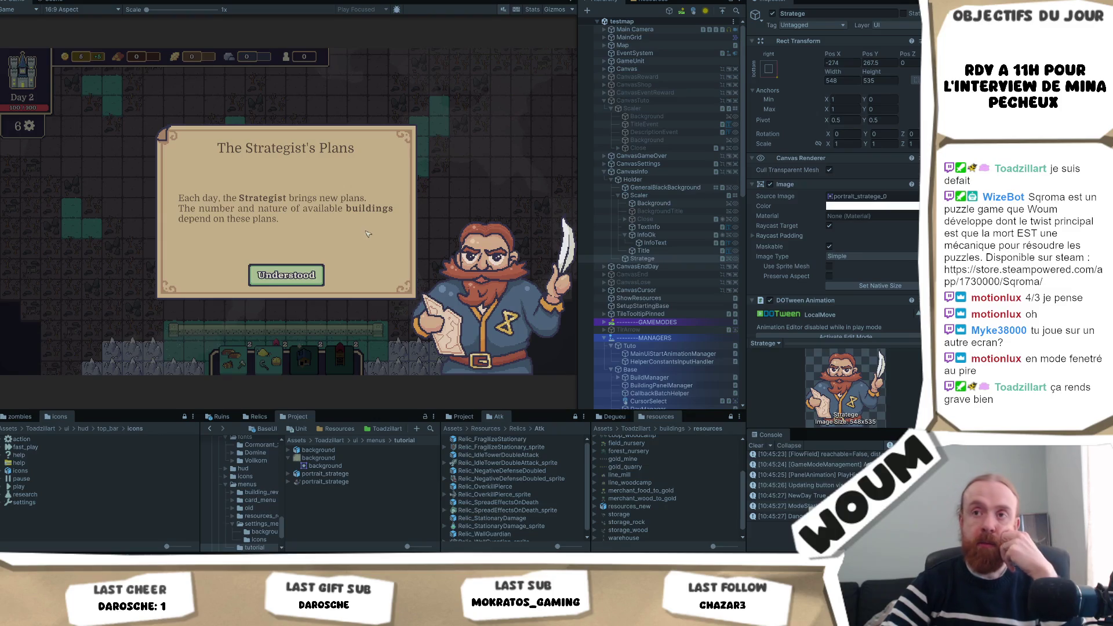
# Step: Take the New Constructions Kit card, end day 2, and select the popup's TextInfo object
pyautogui.click(290, 276)
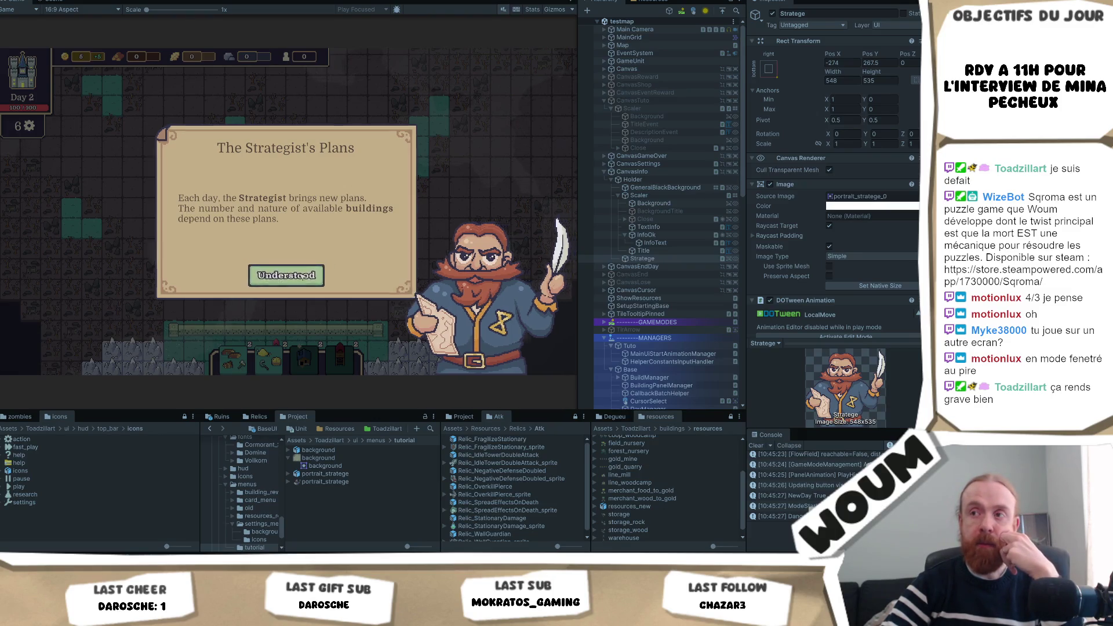
pyautogui.click(288, 281)
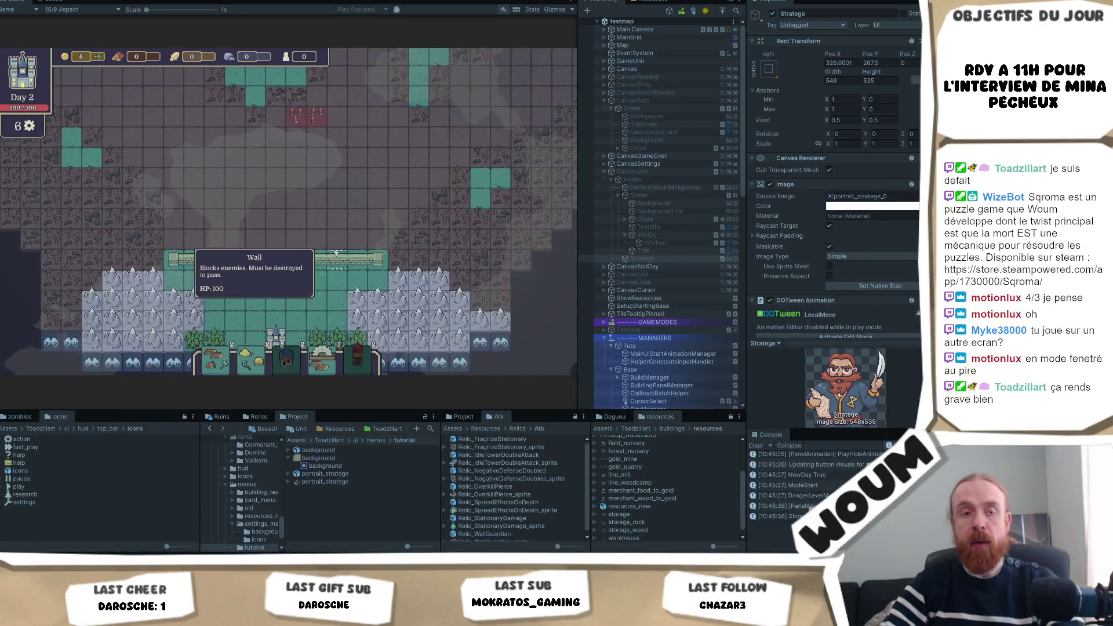
pyautogui.click(558, 329)
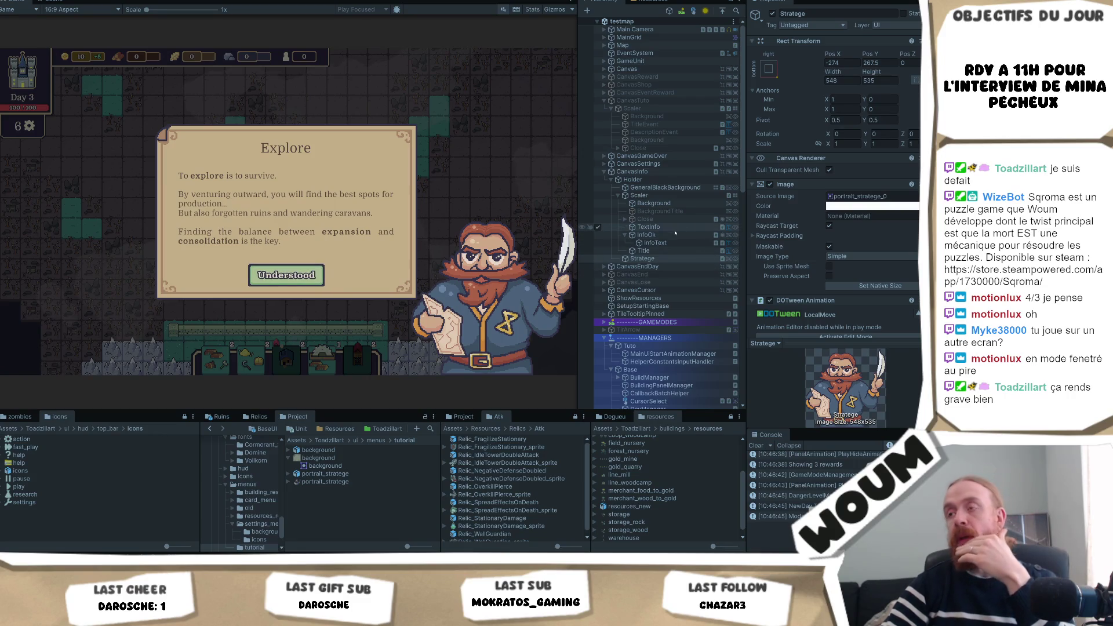
pyautogui.click(648, 226)
# Step: Select the Understood button's label text and darken its text colour
pyautogui.click(658, 243)
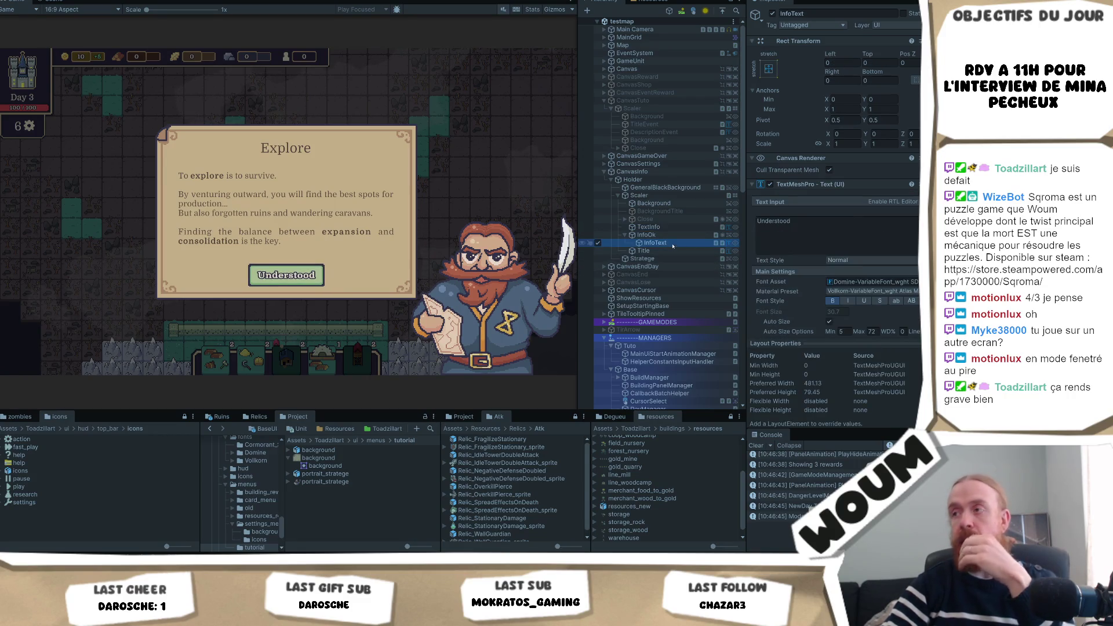
pyautogui.scroll(-4, 883, 246)
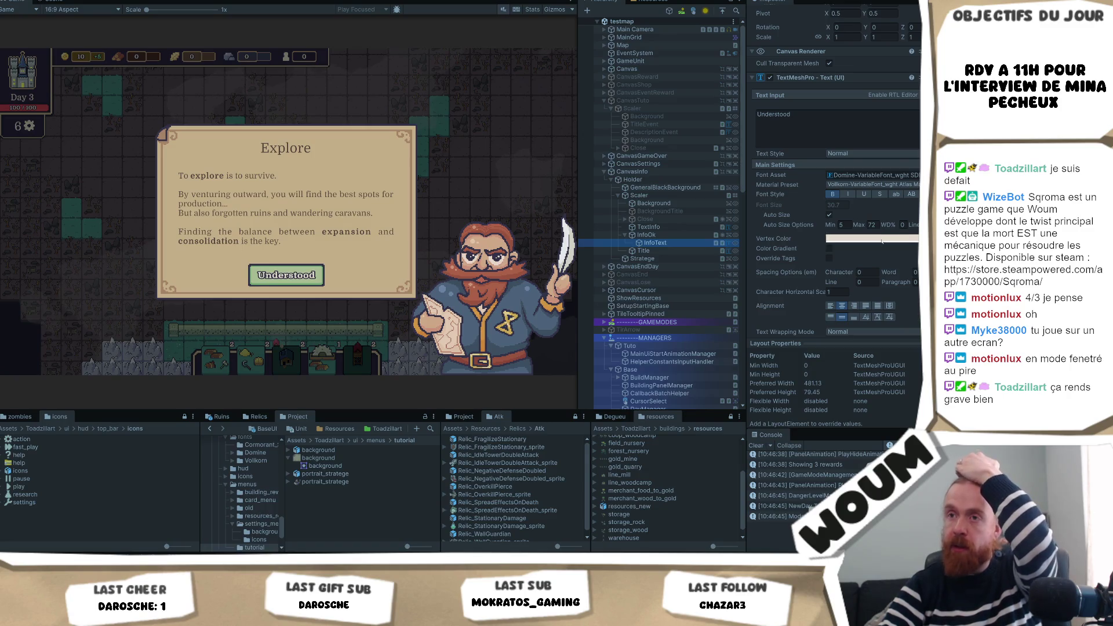
pyautogui.click(323, 276)
pyautogui.scroll(-5, 839, 300)
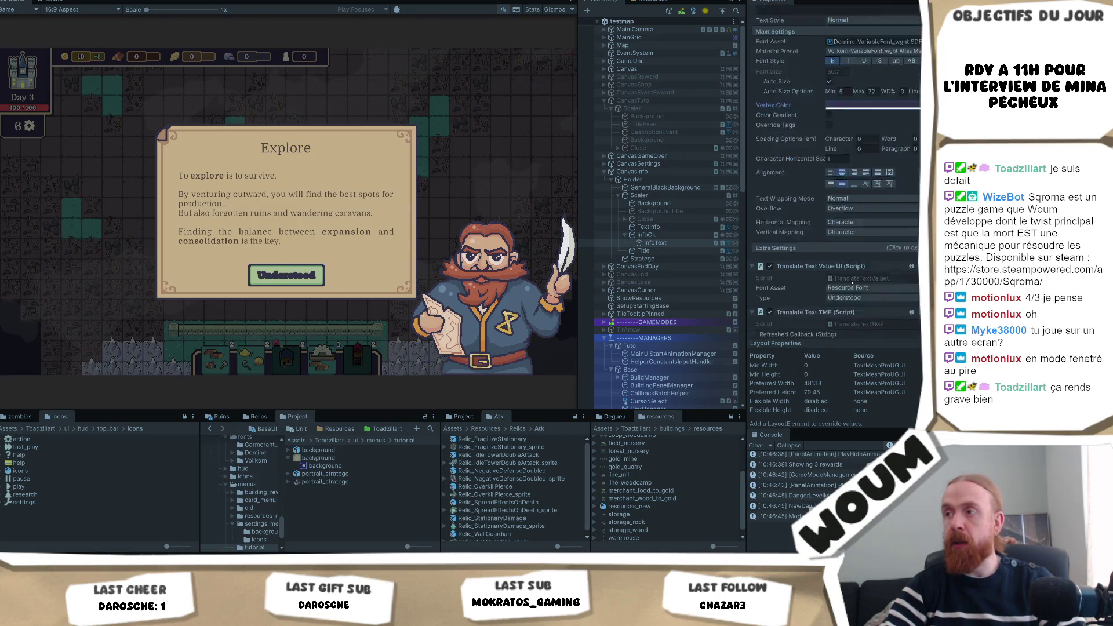
pyautogui.scroll(-2, 875, 275)
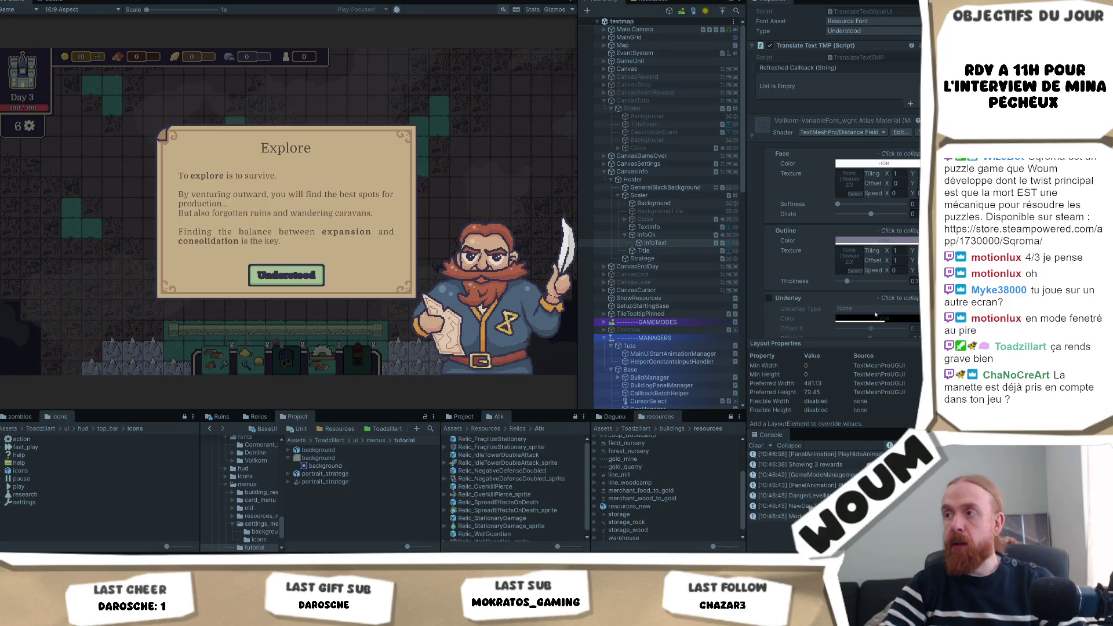
# Step: Set the text outline colour to near-white and slightly adjust the outline thickness
pyautogui.click(873, 240)
pyautogui.click(861, 262)
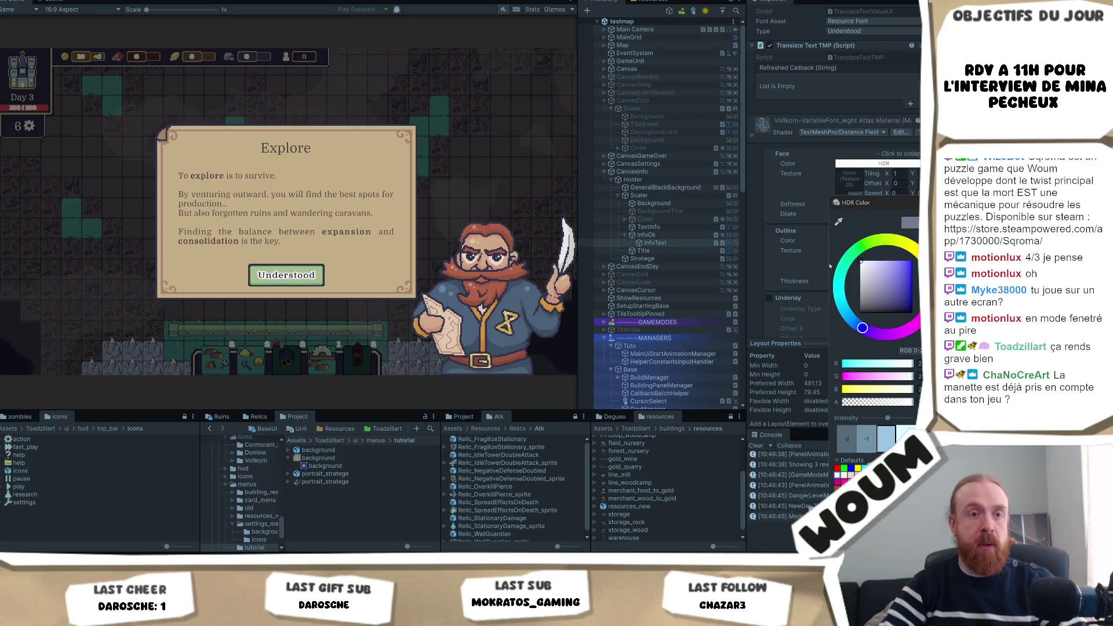
pyautogui.click(755, 221)
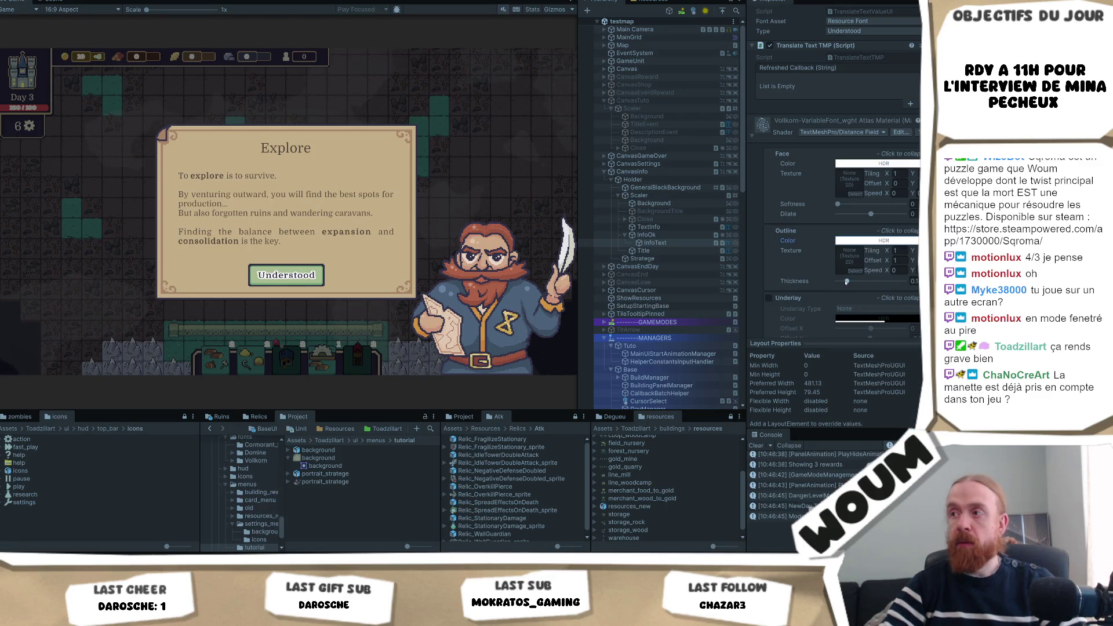
pyautogui.click(841, 282)
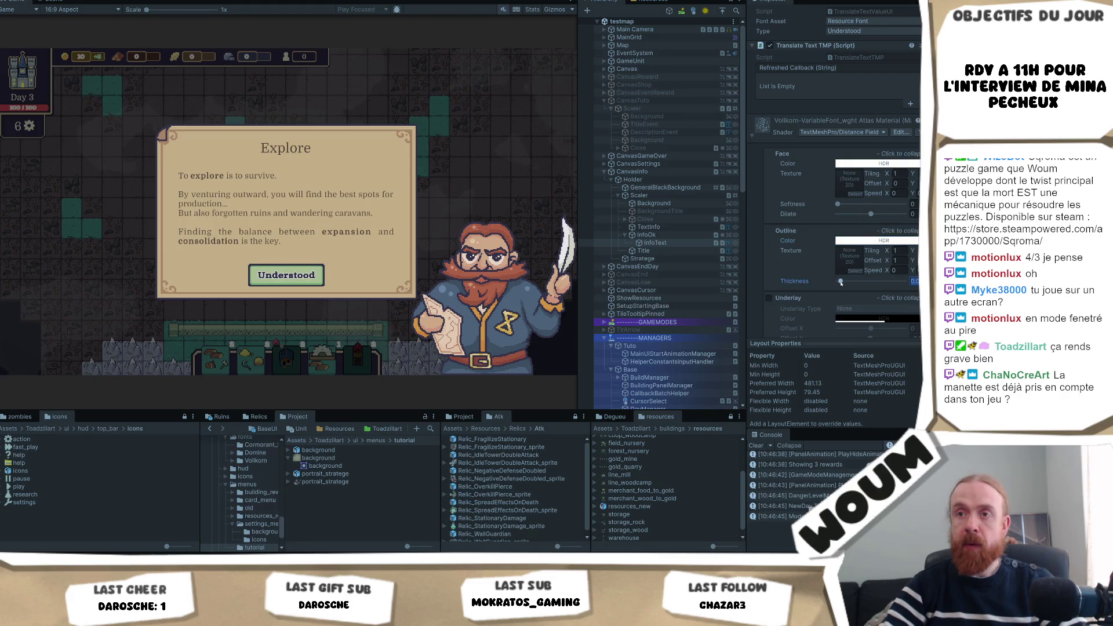
pyautogui.moveTo(842, 282); pyautogui.dragTo(845, 284)
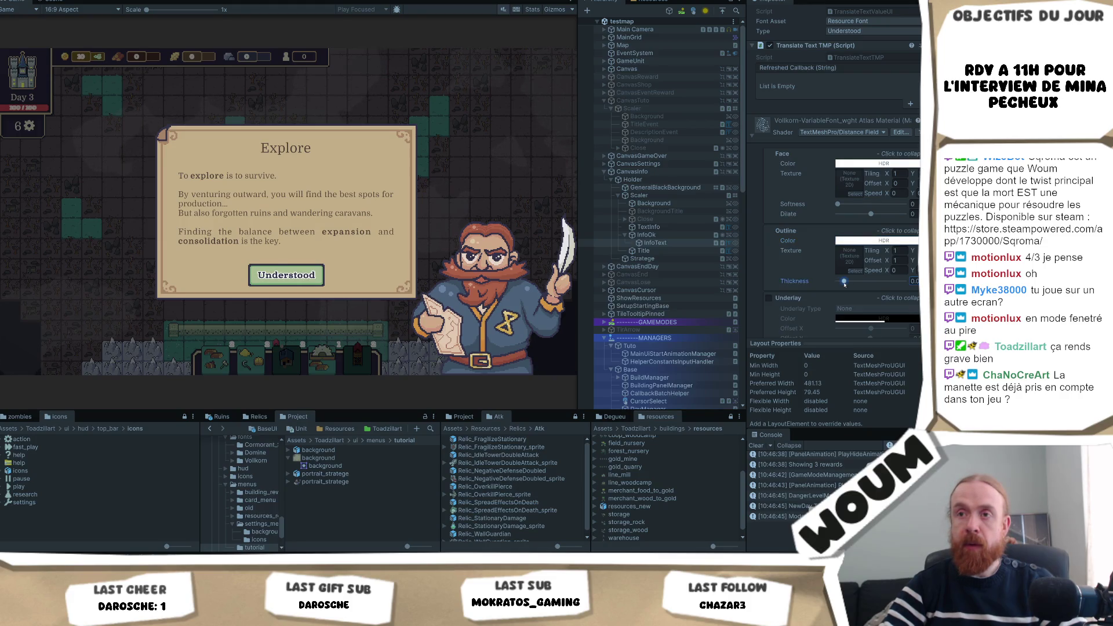
# Step: Darken the text outline colour in the HDR colour picker
pyautogui.click(854, 241)
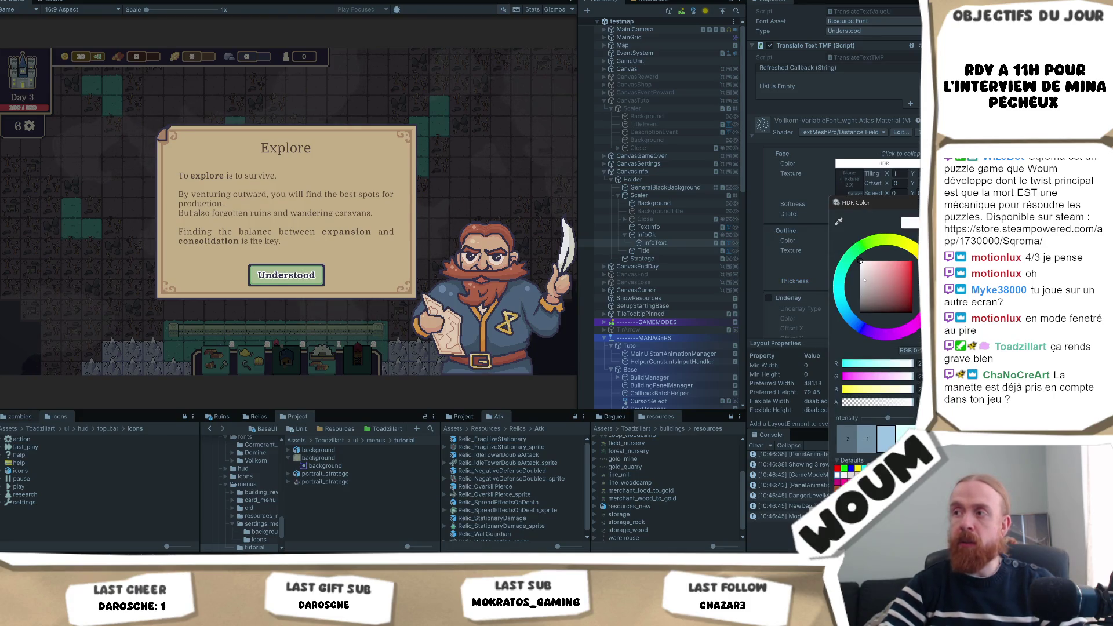
pyautogui.moveTo(839, 264); pyautogui.dragTo(832, 251)
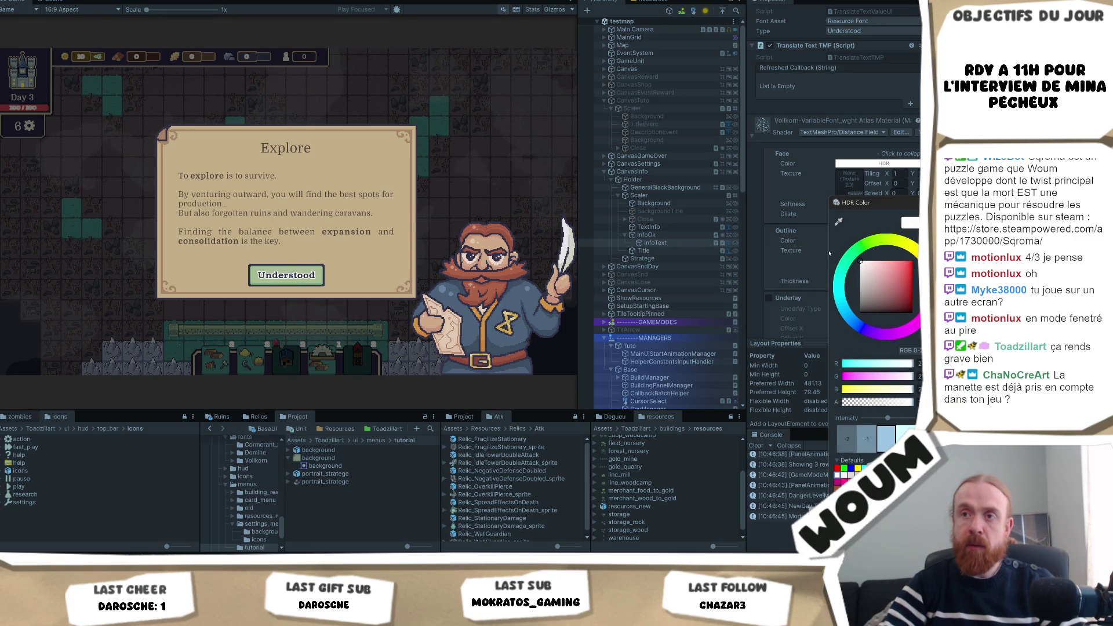
pyautogui.moveTo(99, 562)
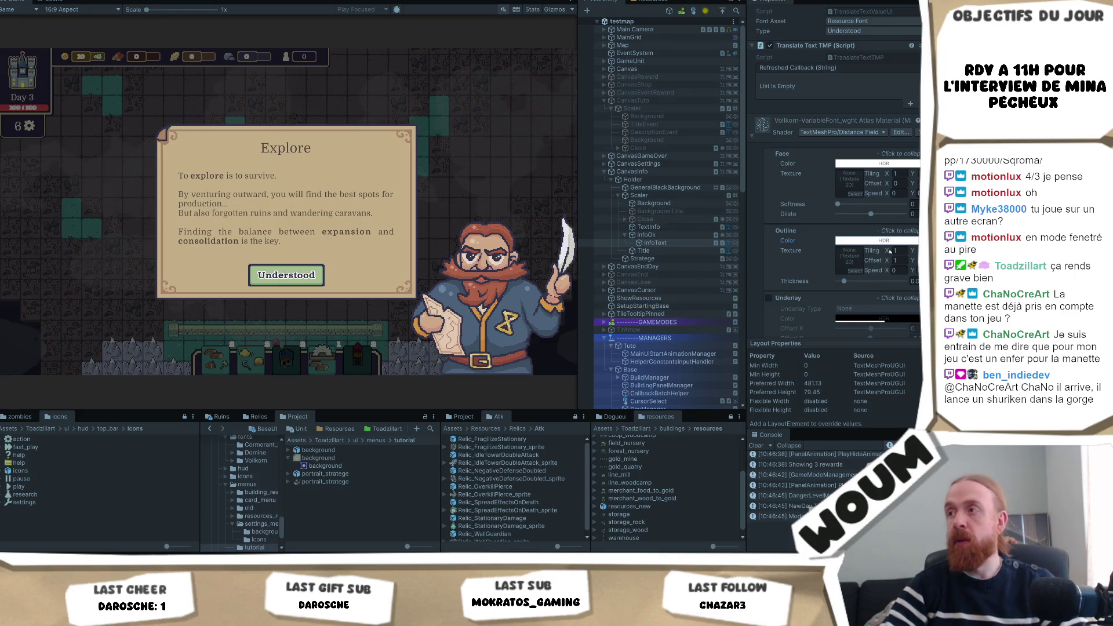
pyautogui.scroll(-2, 882, 255)
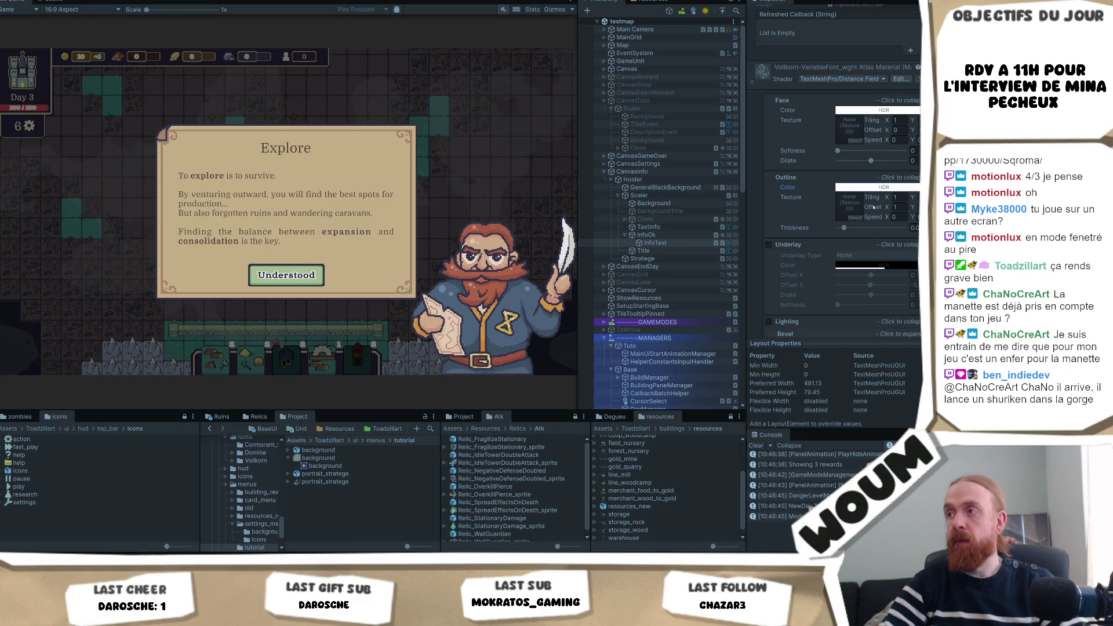
# Step: Thin the text outline slightly, then select InfoText and the Strategie portrait object
pyautogui.moveTo(845, 228); pyautogui.dragTo(840, 229)
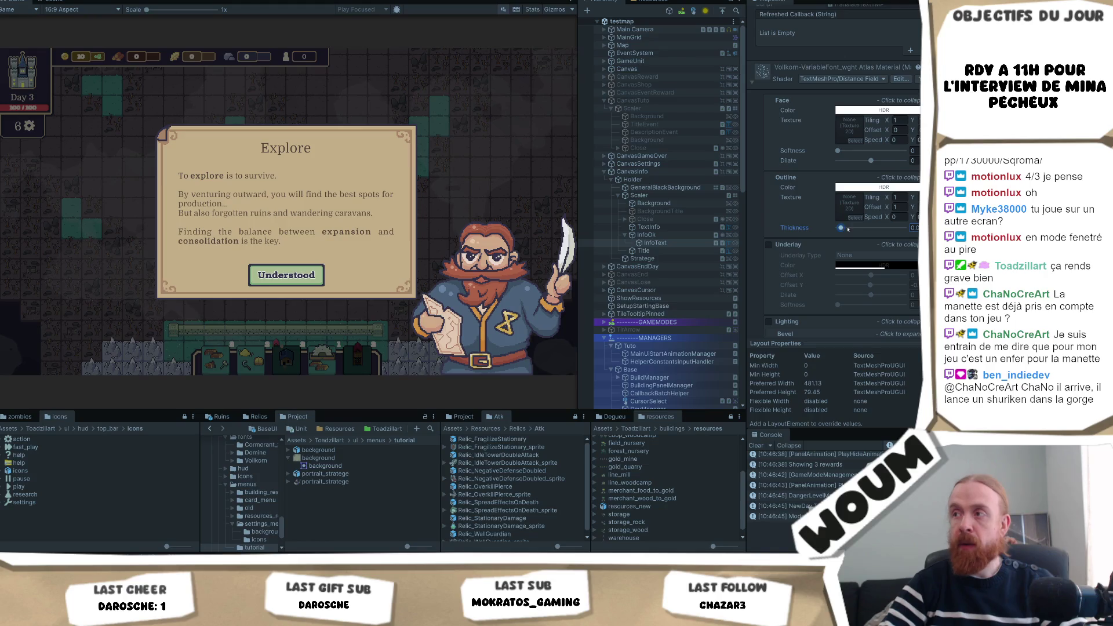
pyautogui.scroll(3, 845, 197)
pyautogui.scroll(10, 846, 197)
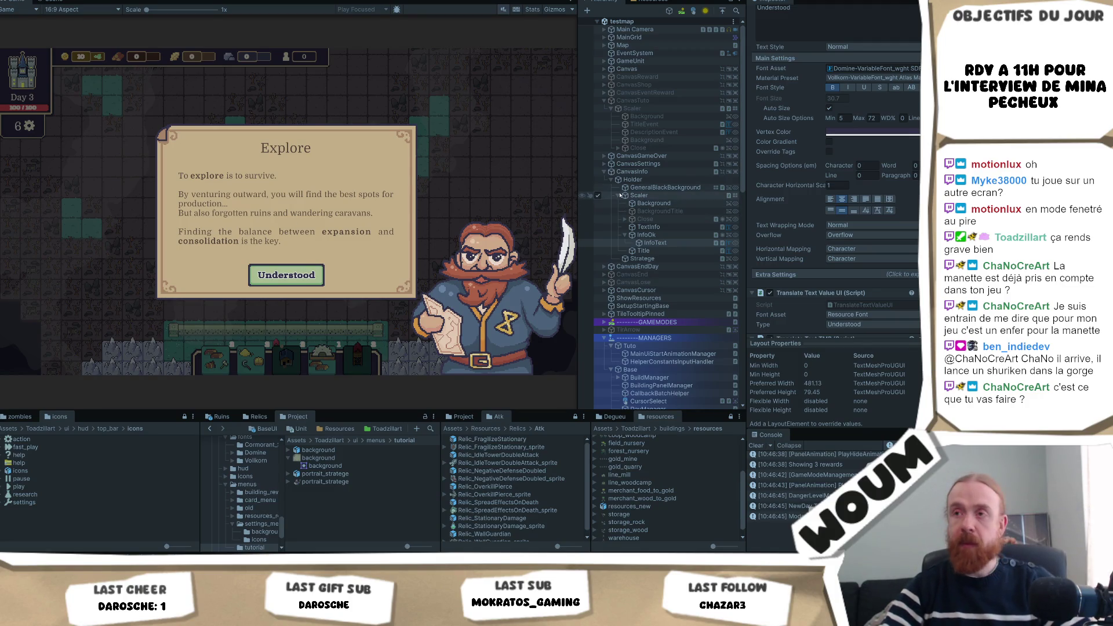
pyautogui.click(676, 244)
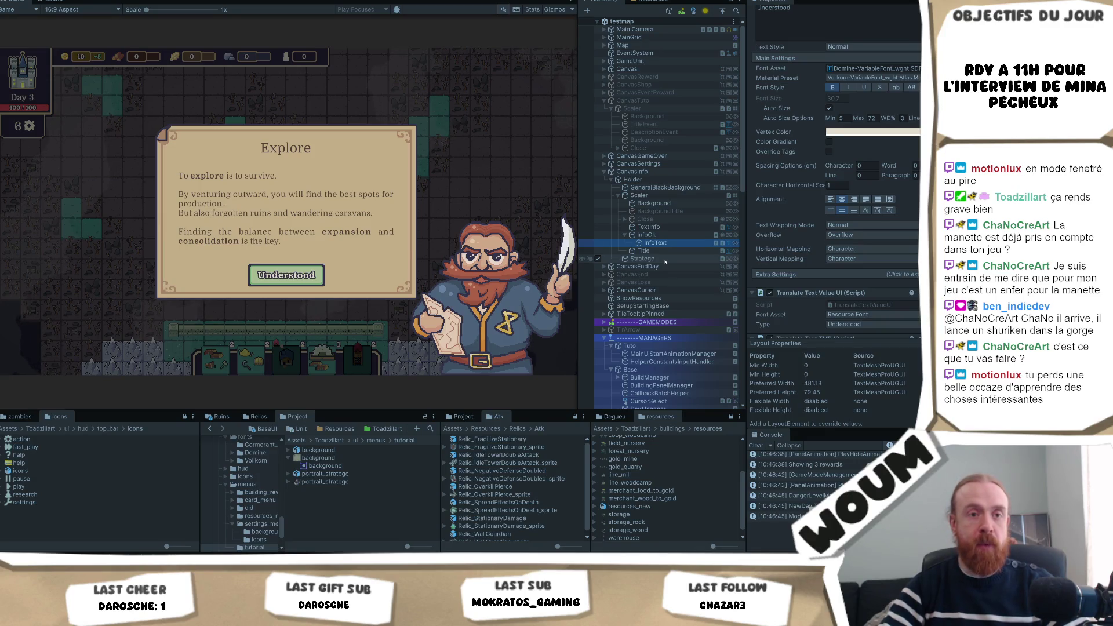
pyautogui.rightClick(634, 259)
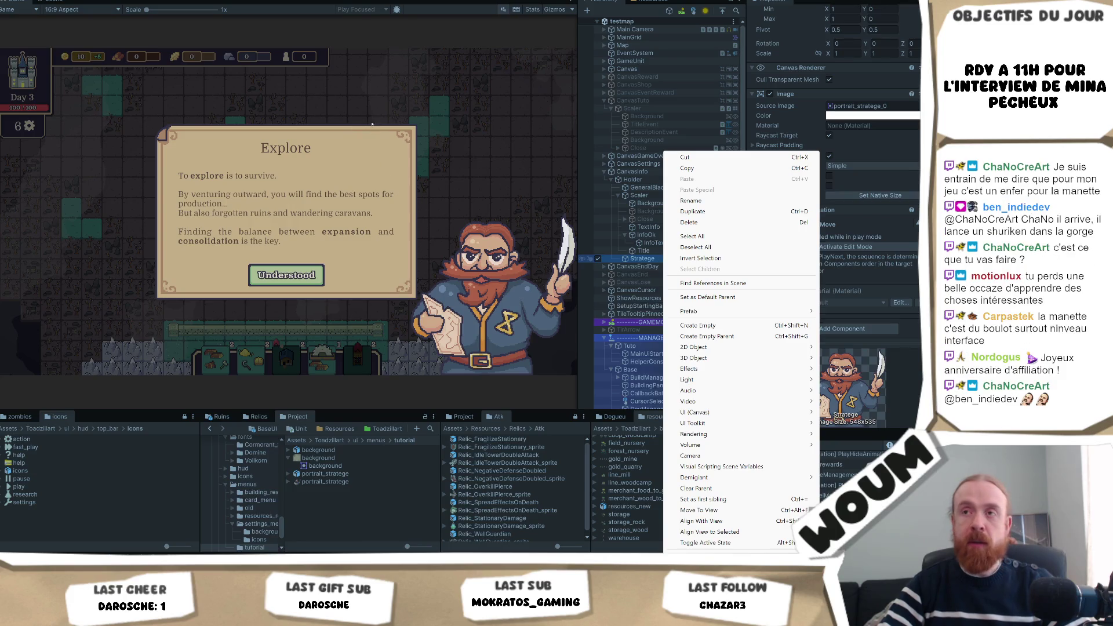
# Step: Close the Strategie context menu and dismiss the Explore tutorial popup
pyautogui.click(397, 106)
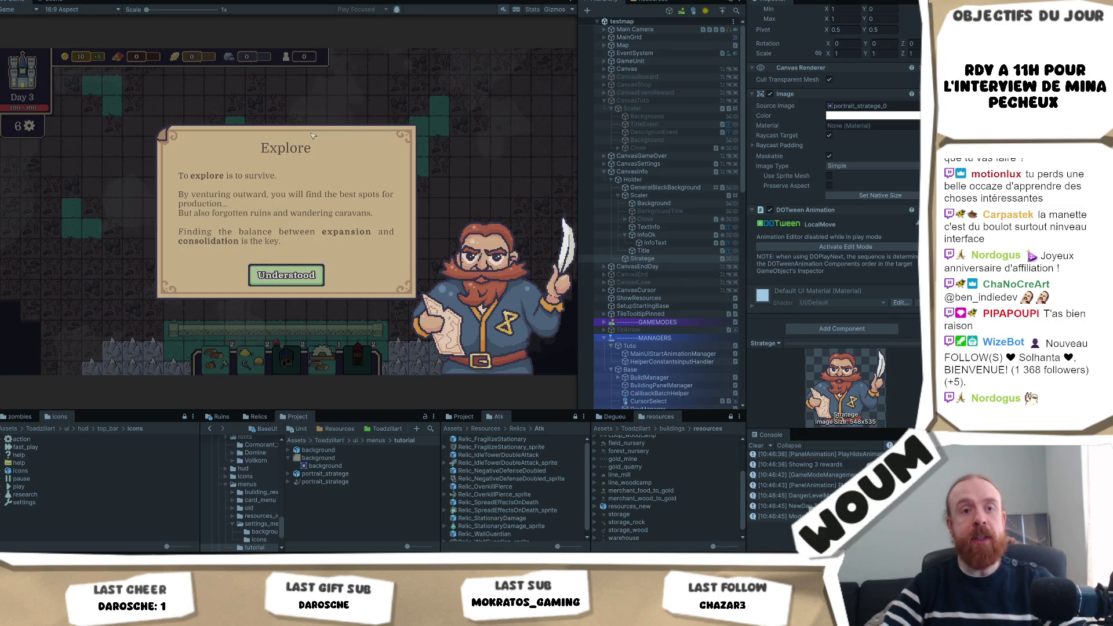
pyautogui.click(317, 280)
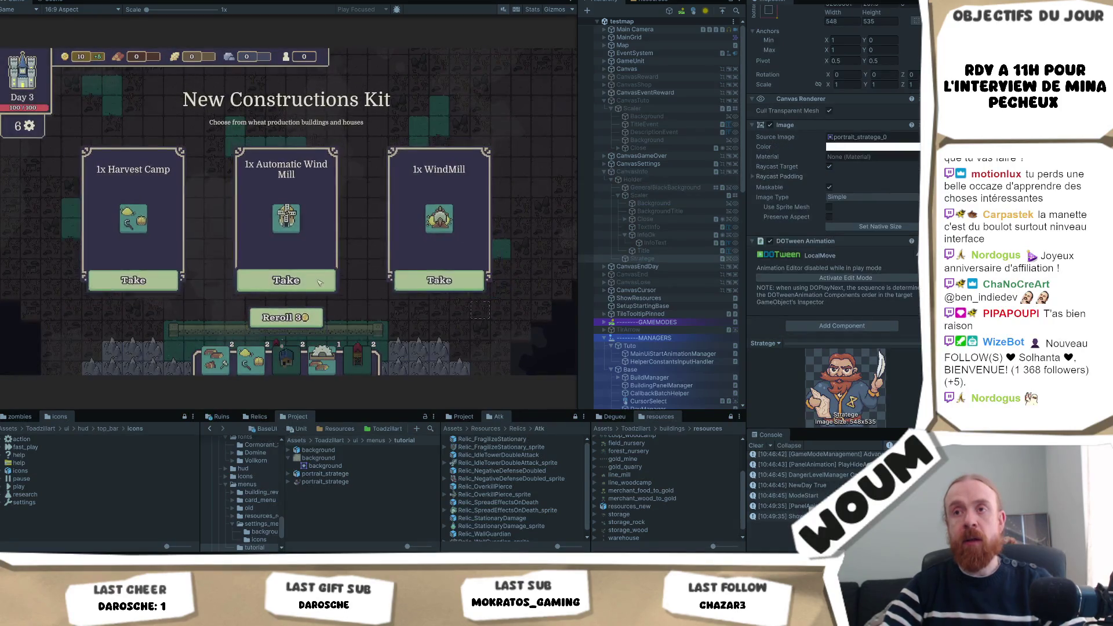
# Step: Take the Automatic Wind Mill kit and reveal two fogged tiles for wood
pyautogui.click(318, 281)
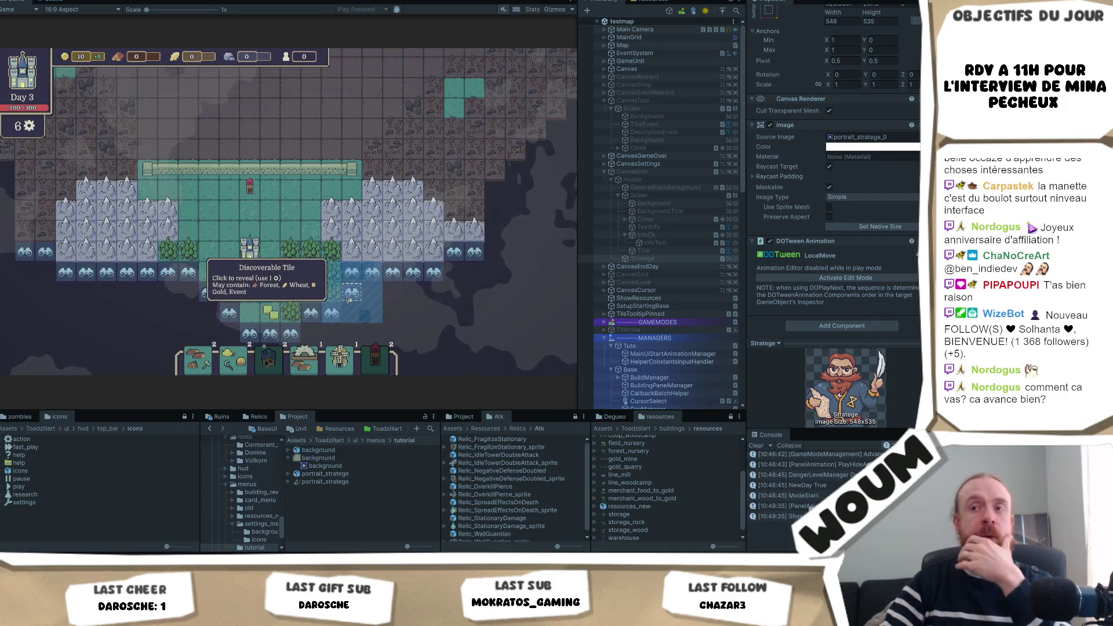
pyautogui.click(351, 301)
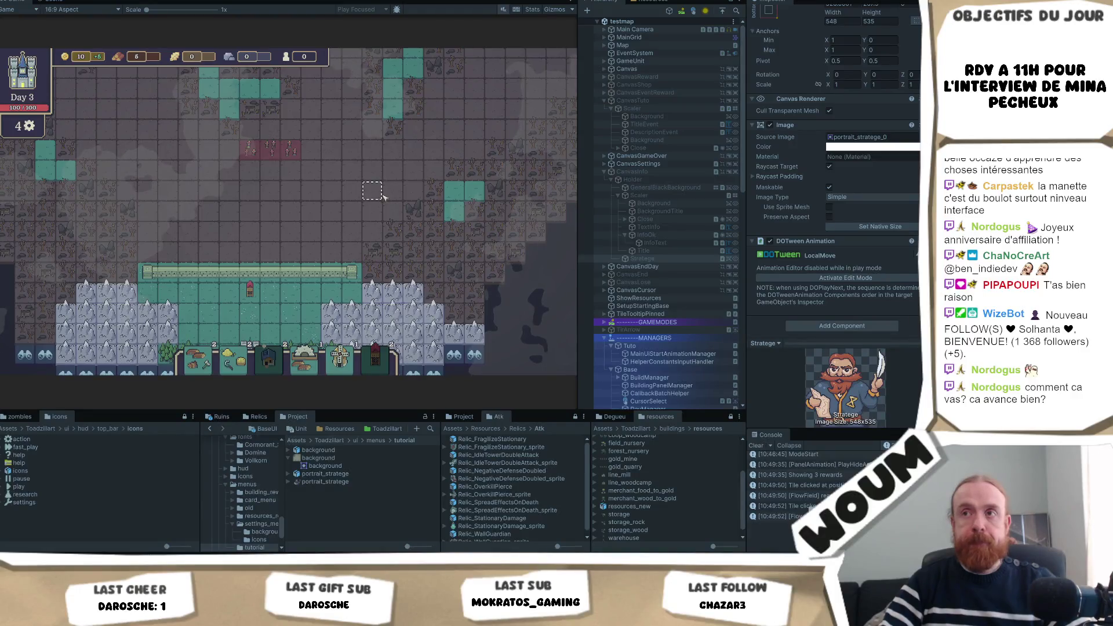
pyautogui.click(444, 205)
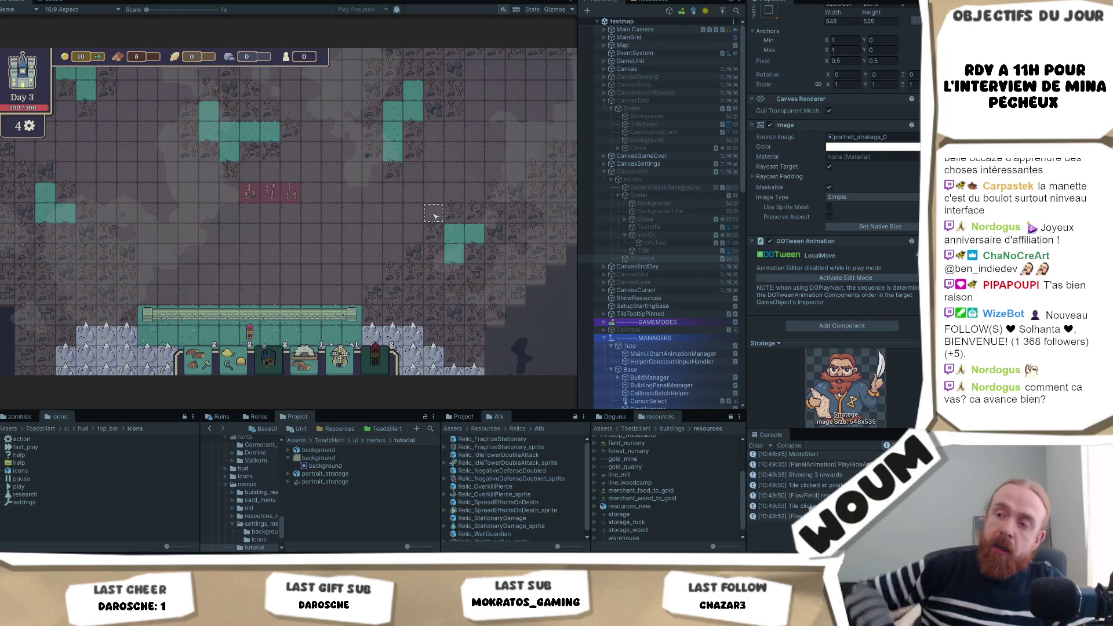
# Step: Pan the game camera with WASD down toward the wall and spikes
pyautogui.press('d')
pyautogui.press('w')
pyautogui.press('a')
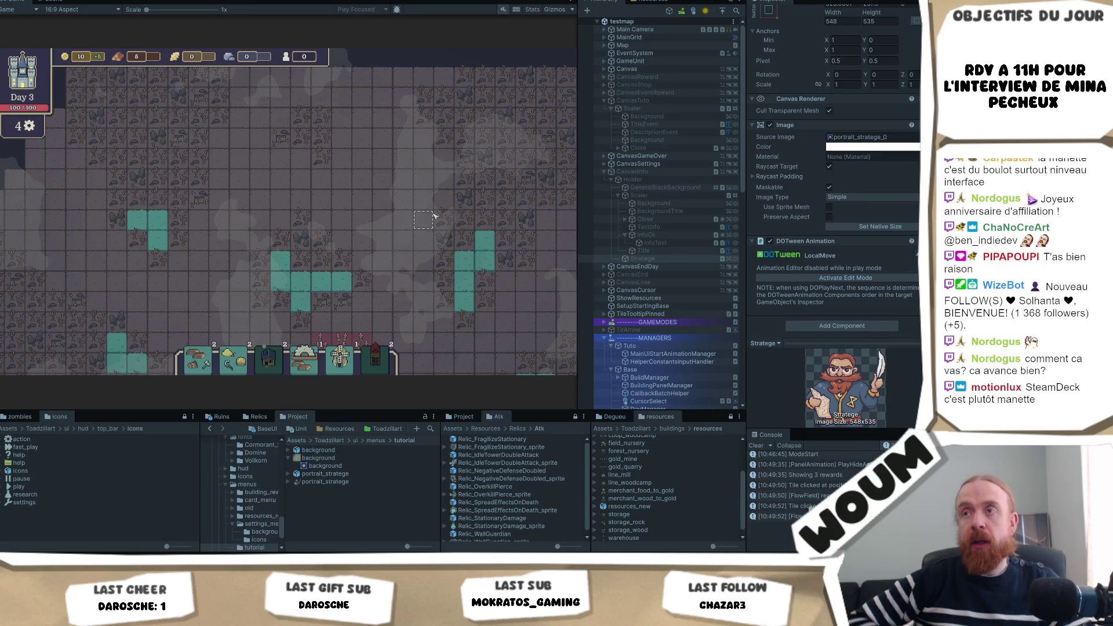
pyautogui.press('s')
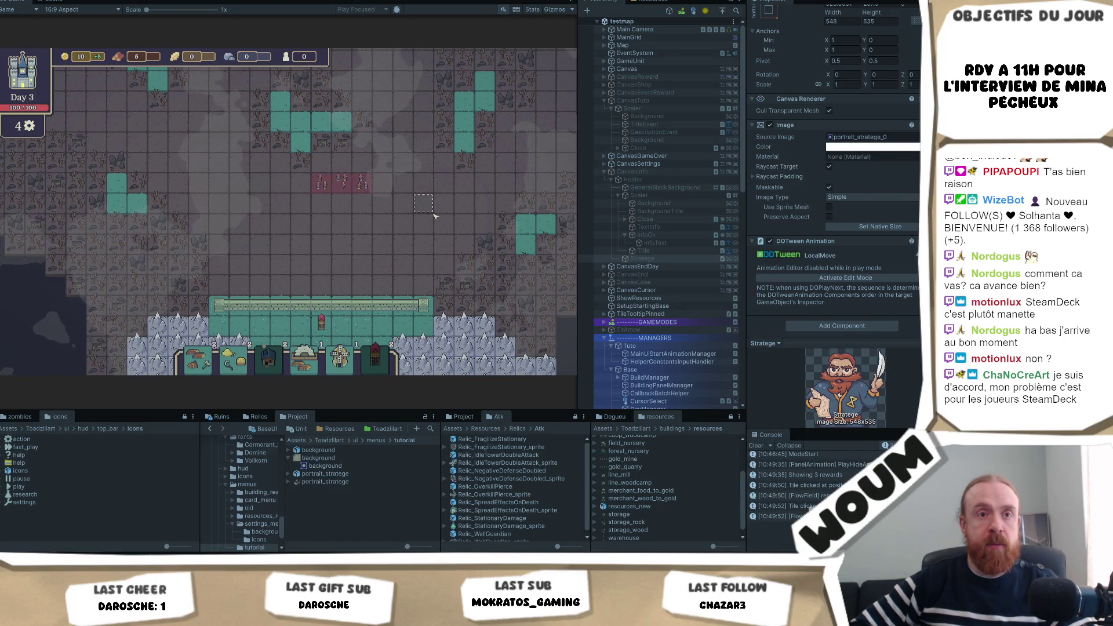
pyautogui.press('s')
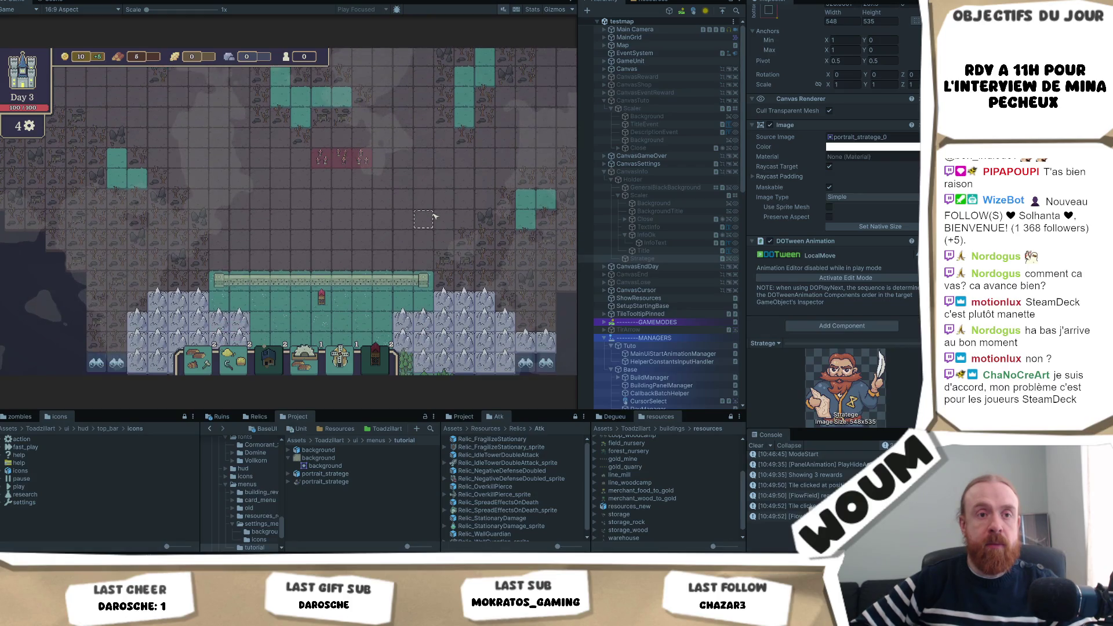
pyautogui.press('d')
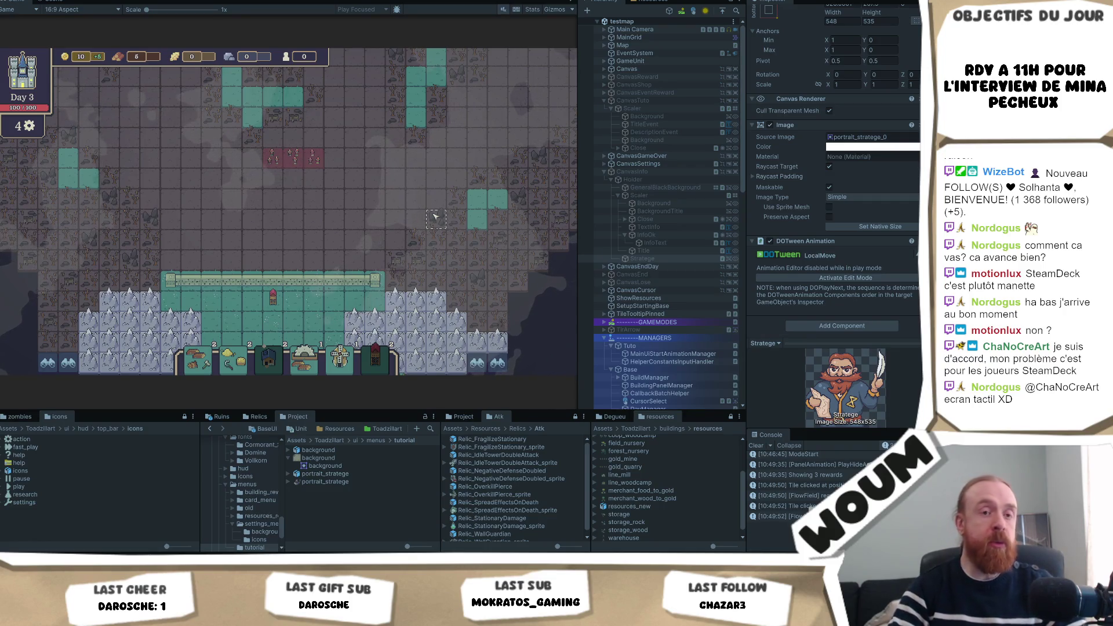
pyautogui.scroll(-1, 348, 220)
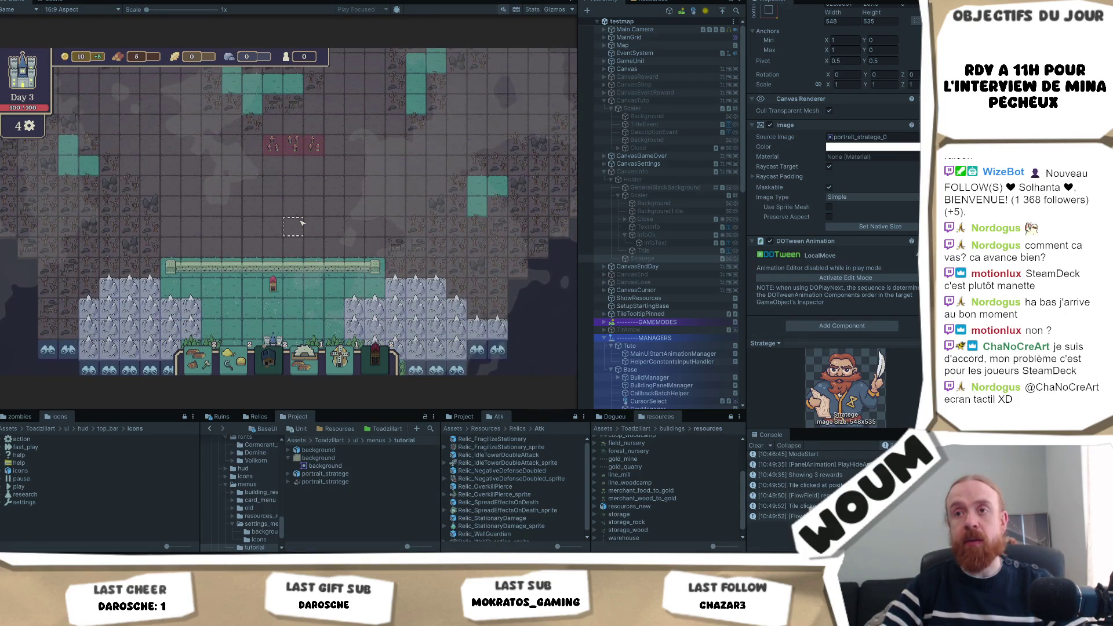
# Step: Pan with WASD over the base wall and forest below, then drag the map to show the south
pyautogui.press('w')
pyautogui.press('d')
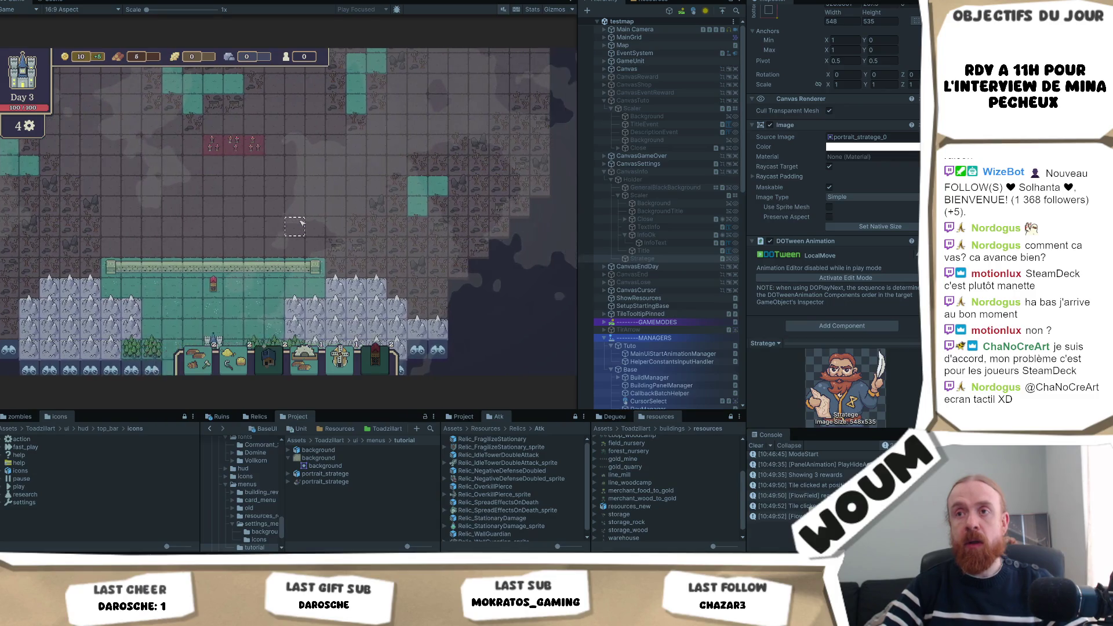
pyautogui.press('w')
pyautogui.press('a')
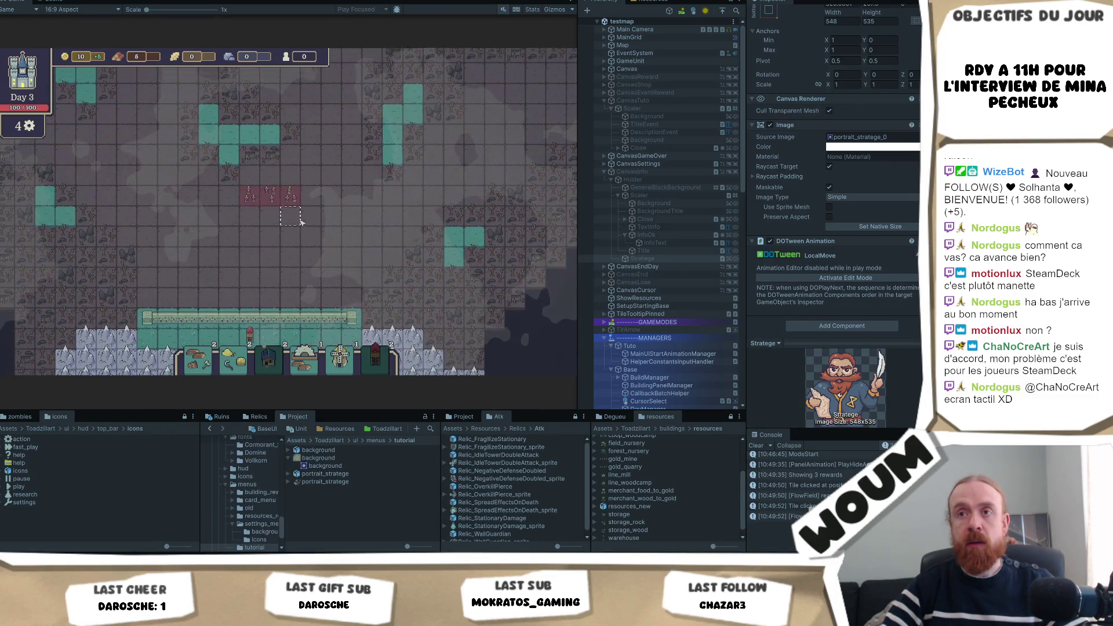
pyautogui.press('s')
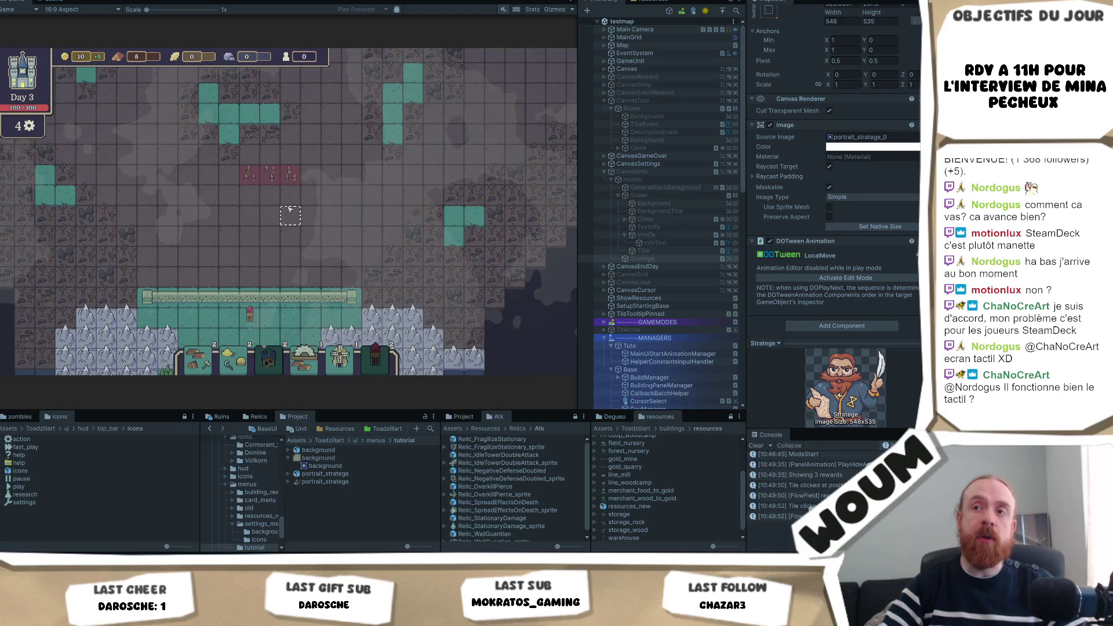
pyautogui.press('a')
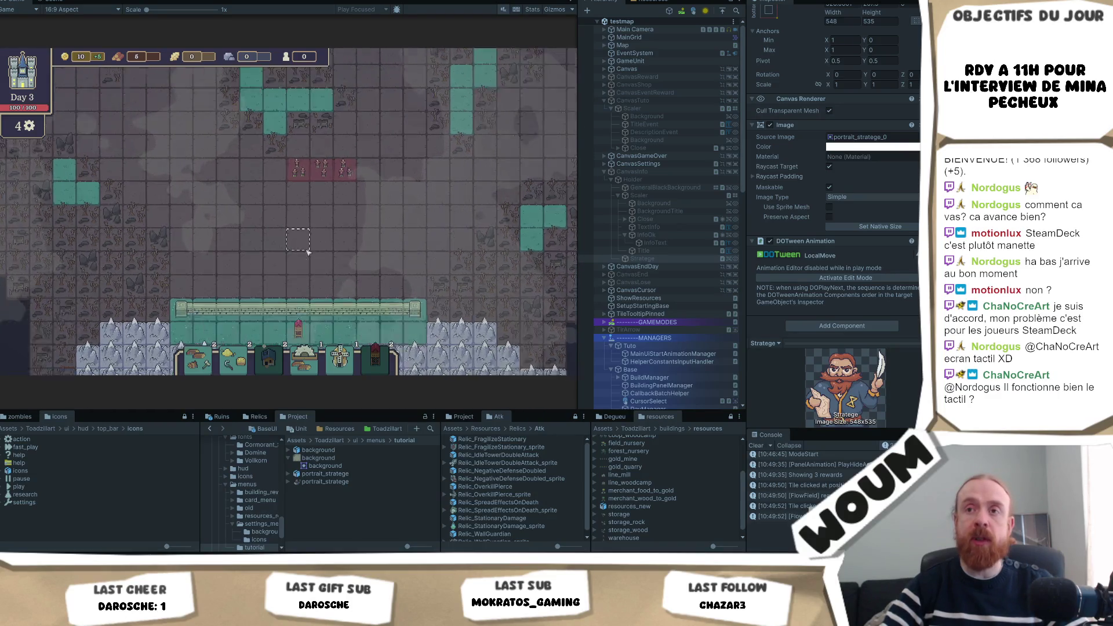
pyautogui.press('s')
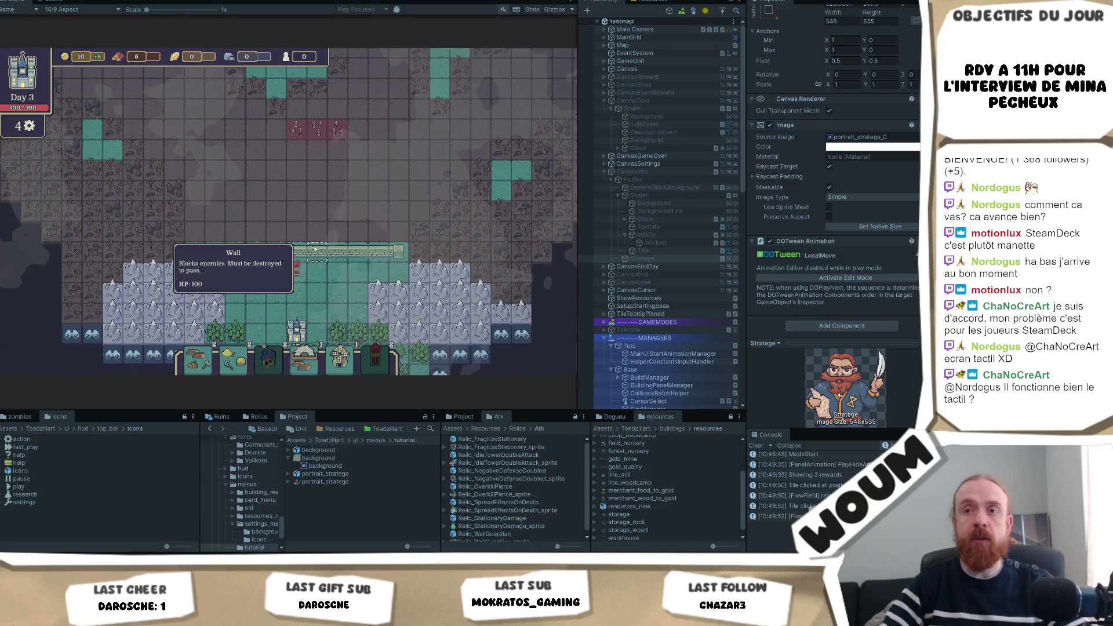
pyautogui.press('s')
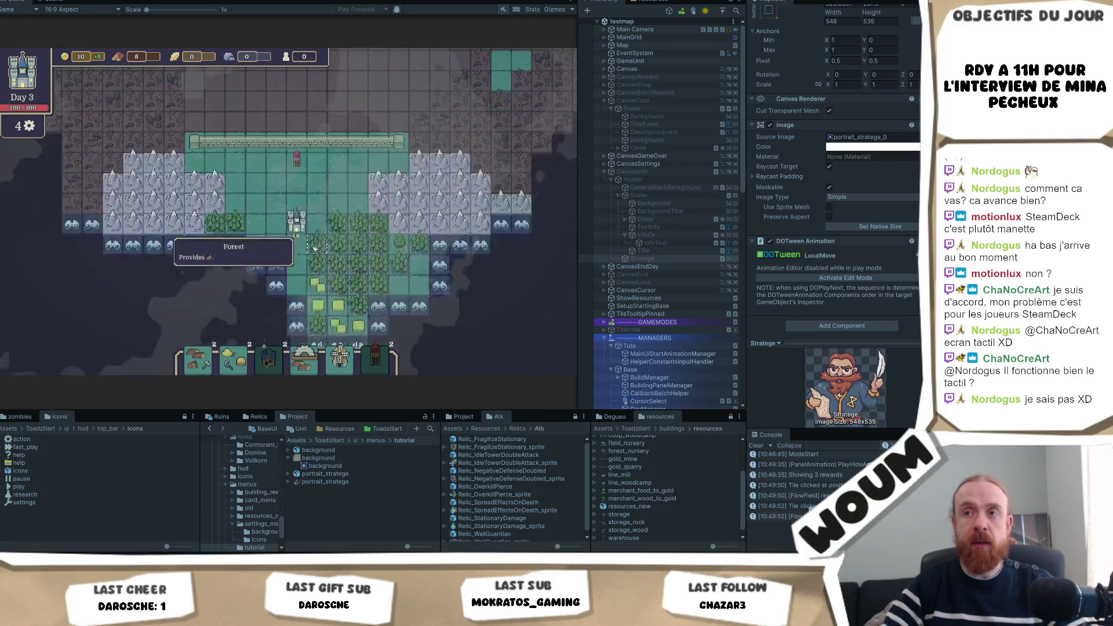
pyautogui.press('d')
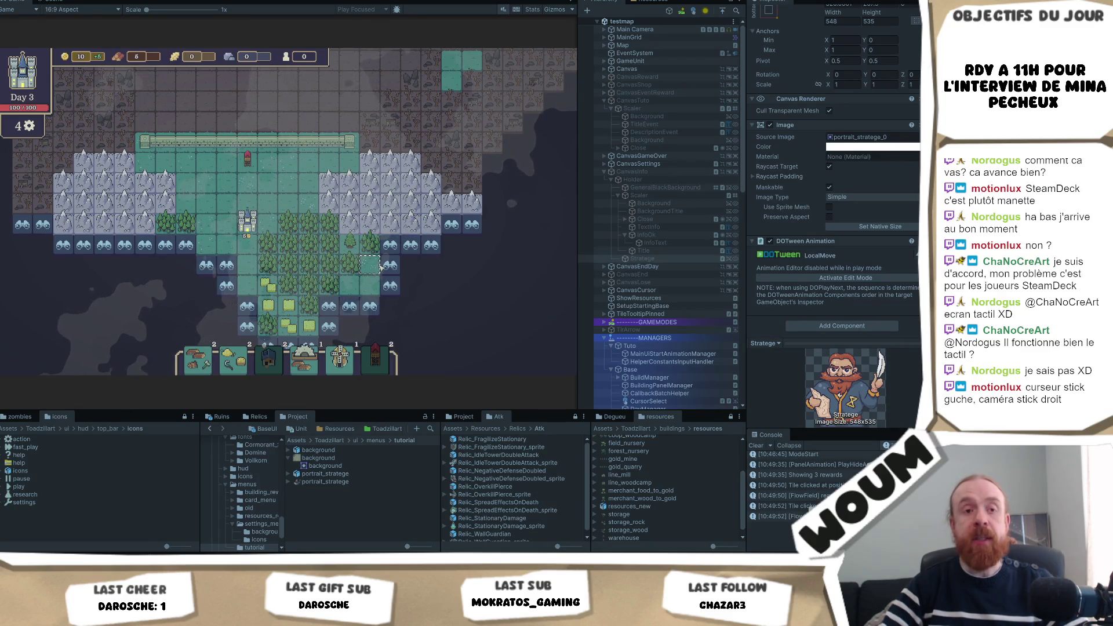
pyautogui.moveTo(380, 267); pyautogui.dragTo(372, 231)
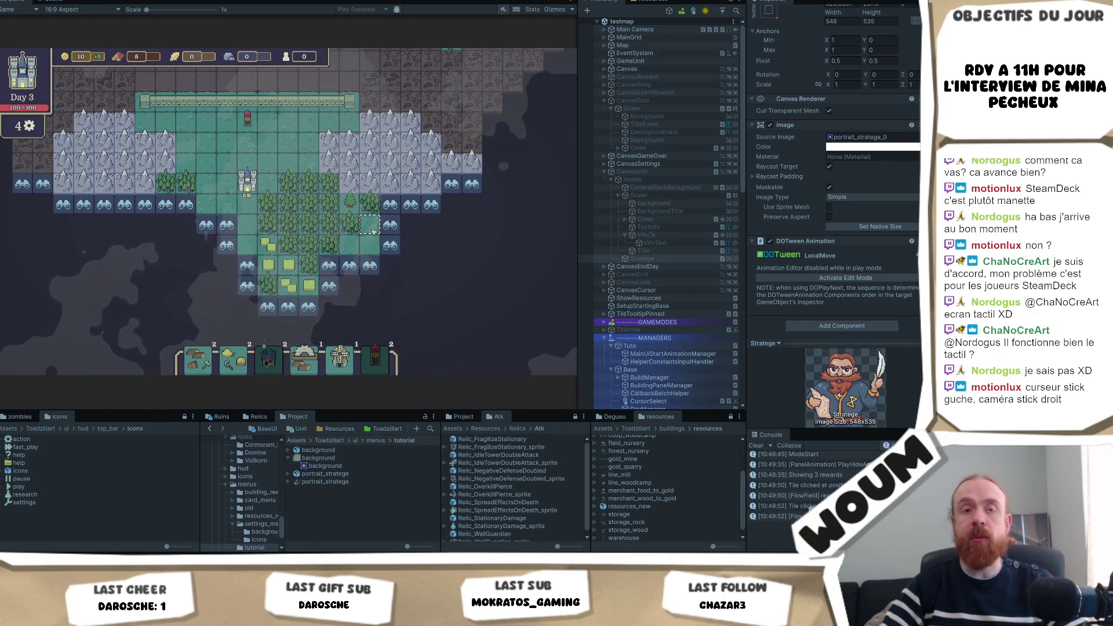
# Step: Reveal the binoculars tile, pan the map up and right, and select a tile north of the base
pyautogui.moveTo(394, 229)
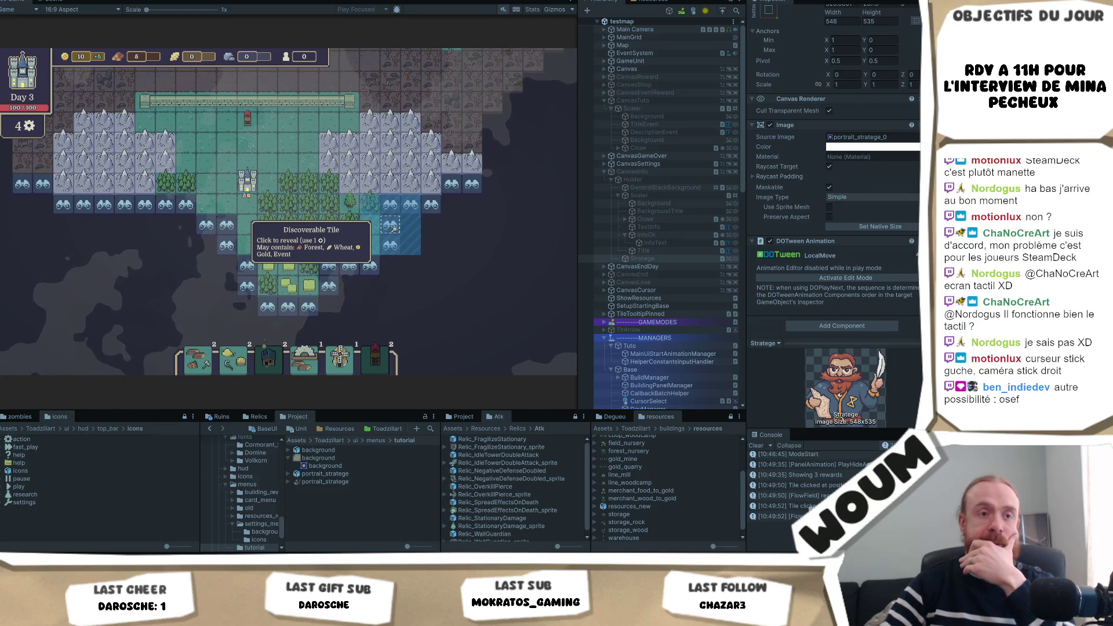
pyautogui.click(393, 229)
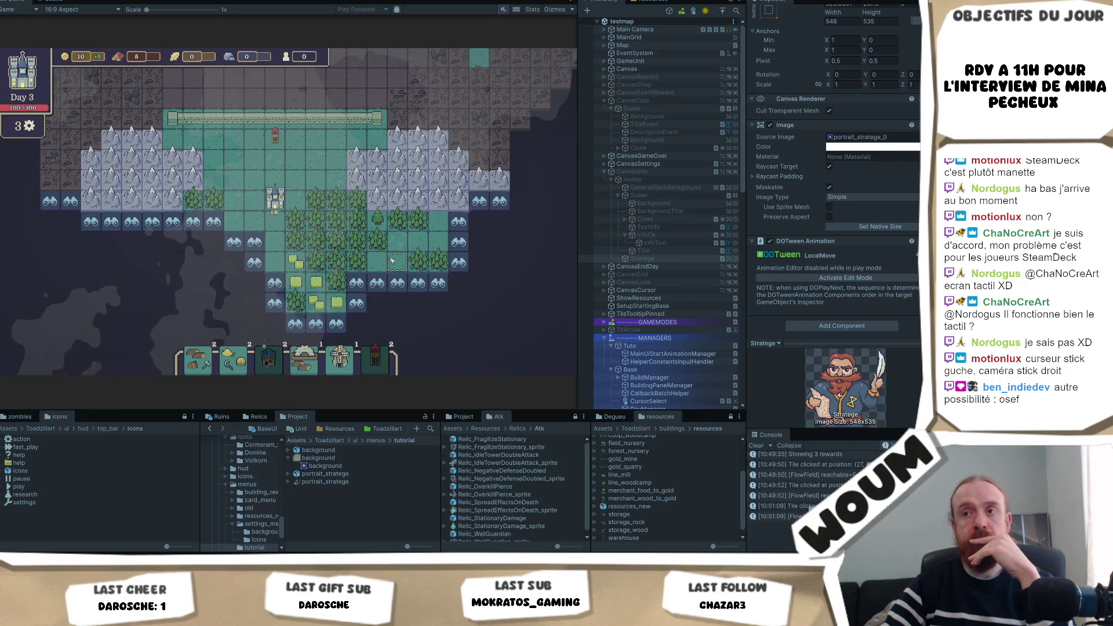
pyautogui.press('Up')
pyautogui.press('Up')
pyautogui.press('Right')
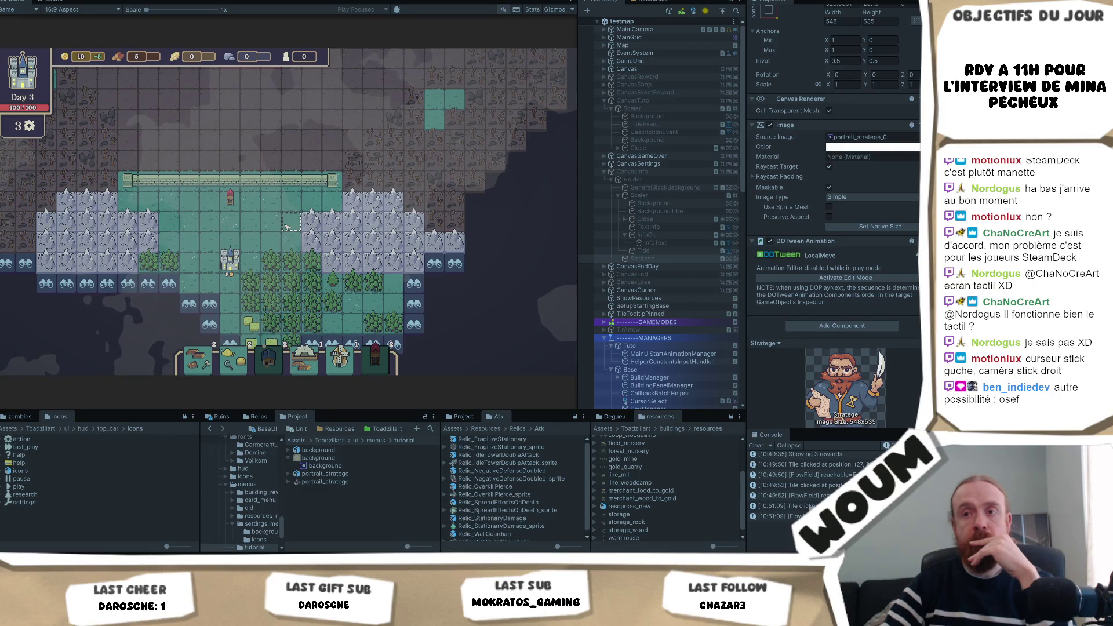
pyautogui.moveTo(392, 356)
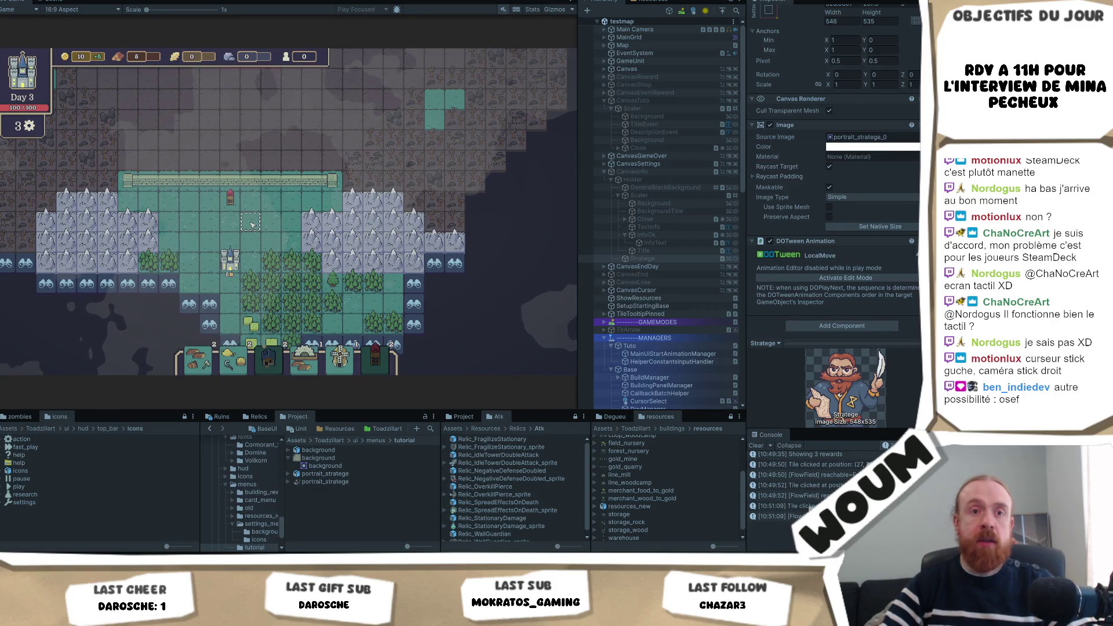
pyautogui.moveTo(265, 253)
pyautogui.mouseDown()
pyautogui.moveTo(265, 224)
pyautogui.moveTo(313, 219)
pyautogui.mouseUp()
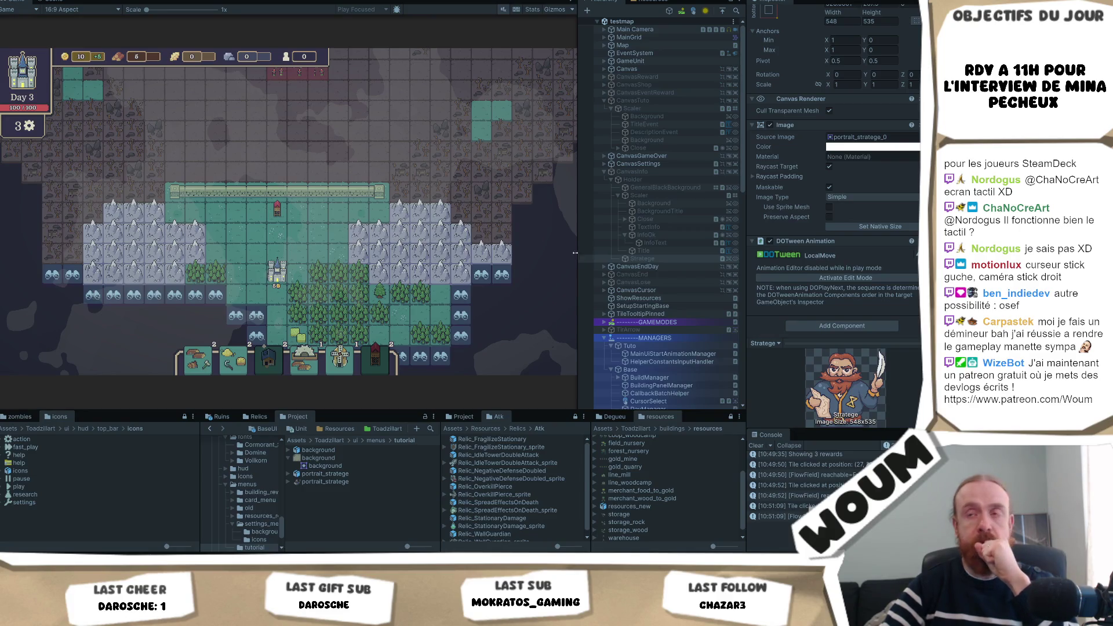
pyautogui.click(319, 238)
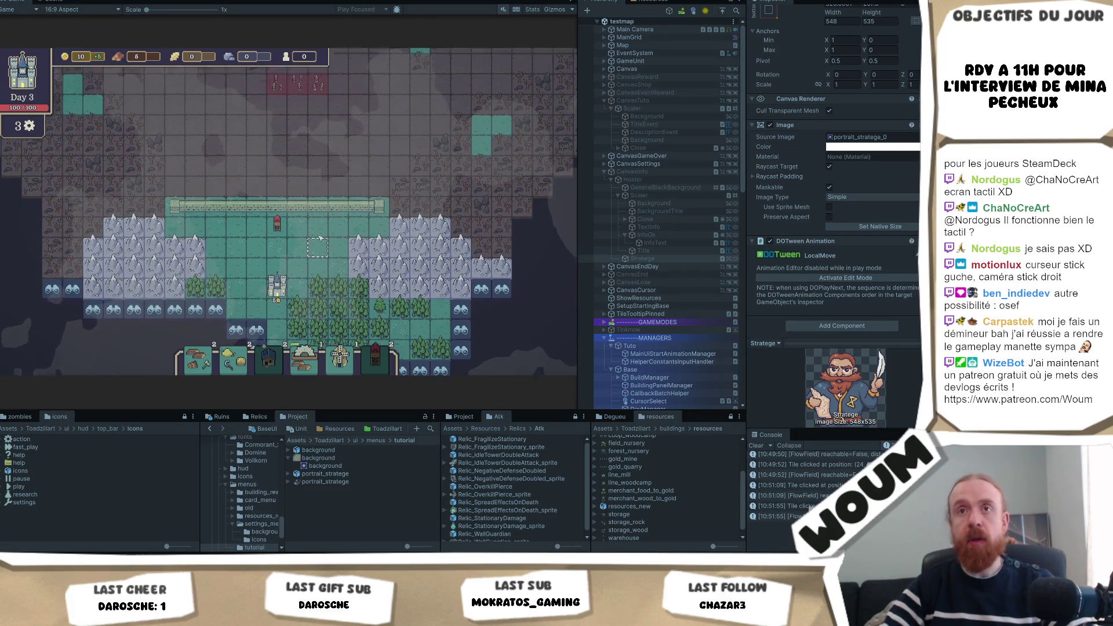
# Step: Show the stats and attack ranges of two zombies north of the base, then pan left
pyautogui.moveTo(276, 171)
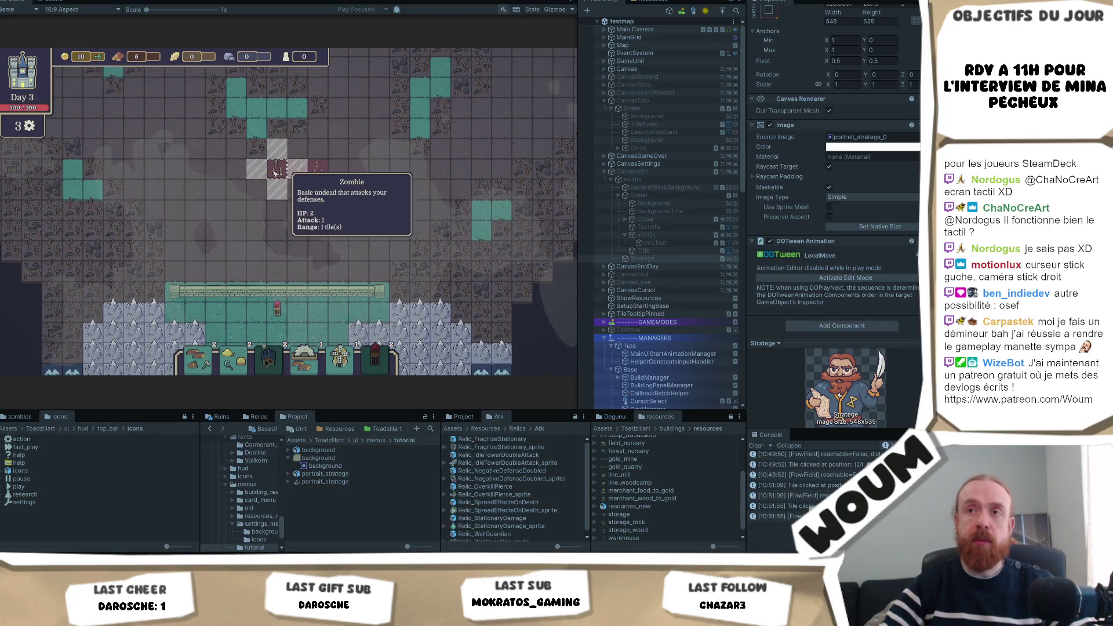
pyautogui.moveTo(324, 171)
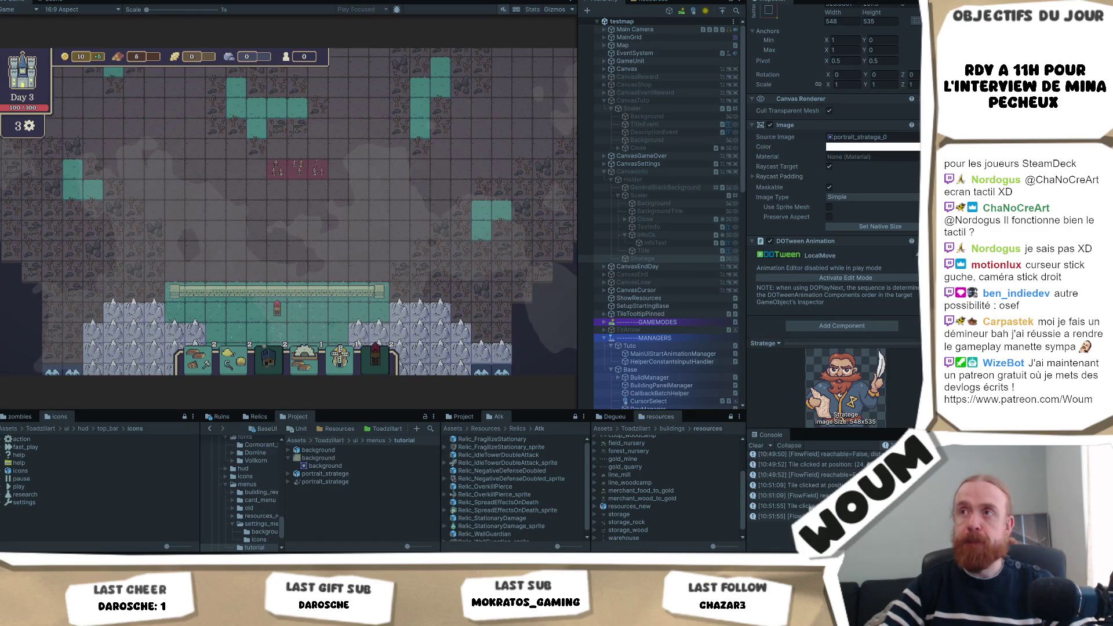
pyautogui.press('a')
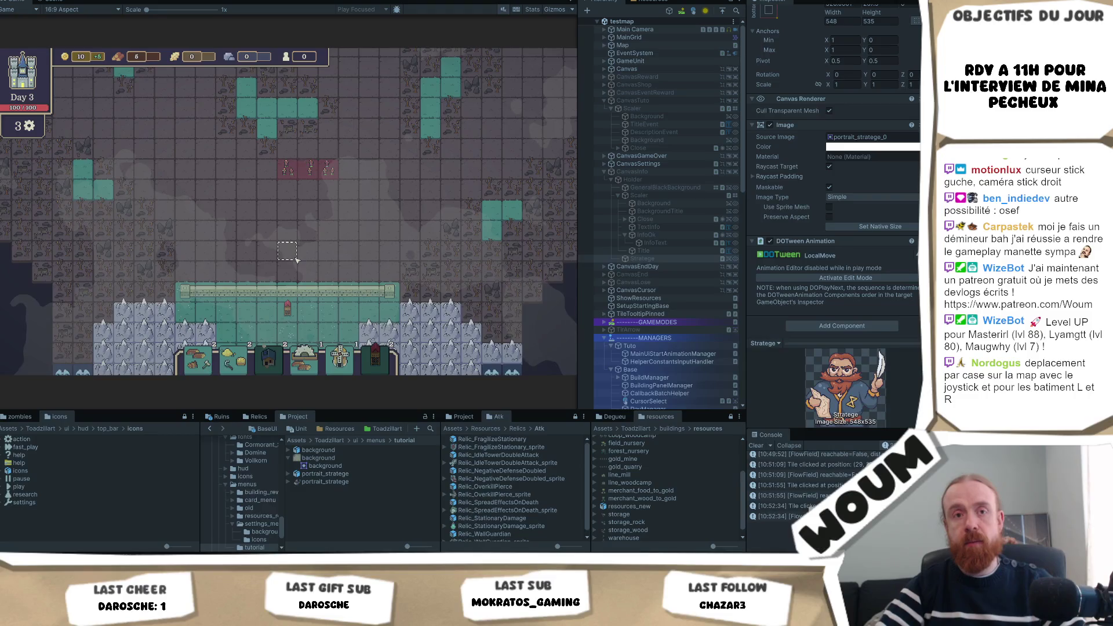
# Step: Inspect the building cards, pan the camera down-right and select an empty map tile
pyautogui.moveTo(212, 375)
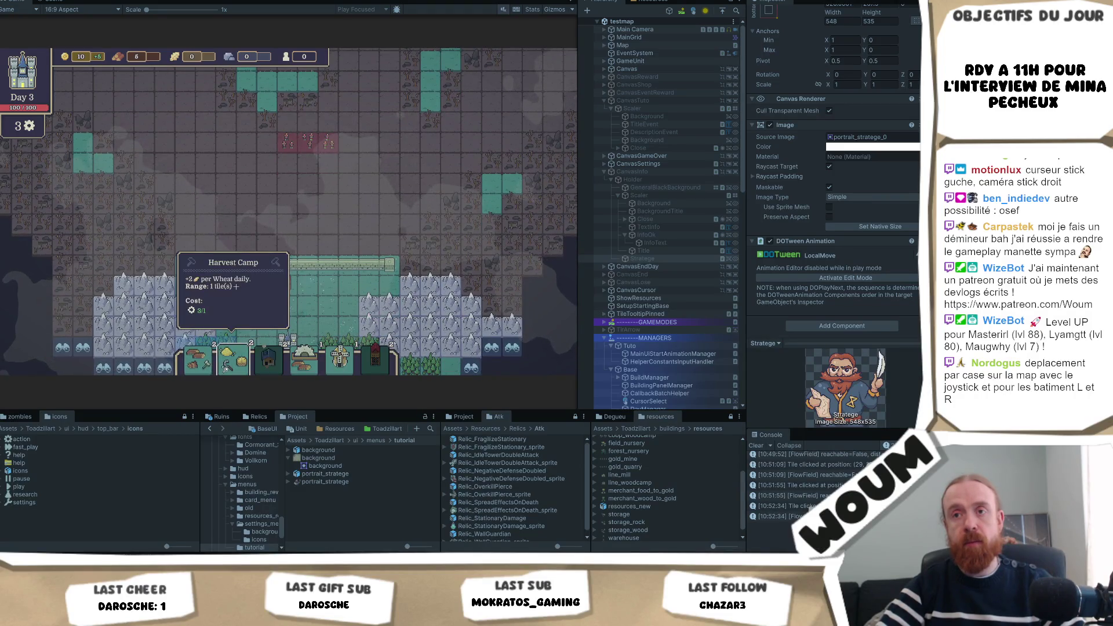
pyautogui.moveTo(305, 362)
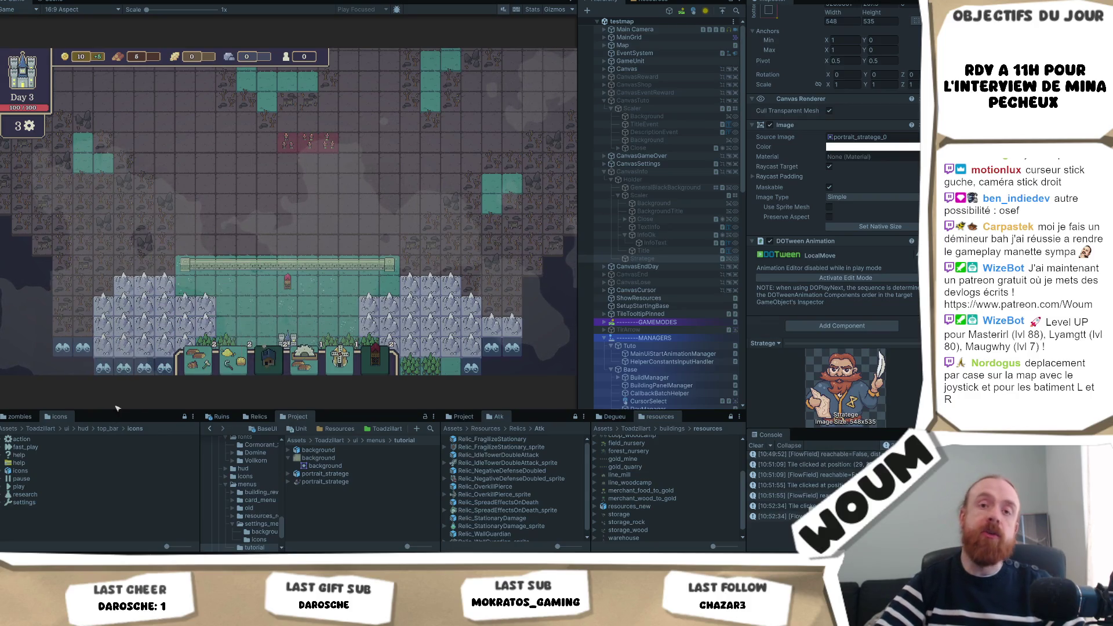
pyautogui.press('s')
pyautogui.press('d')
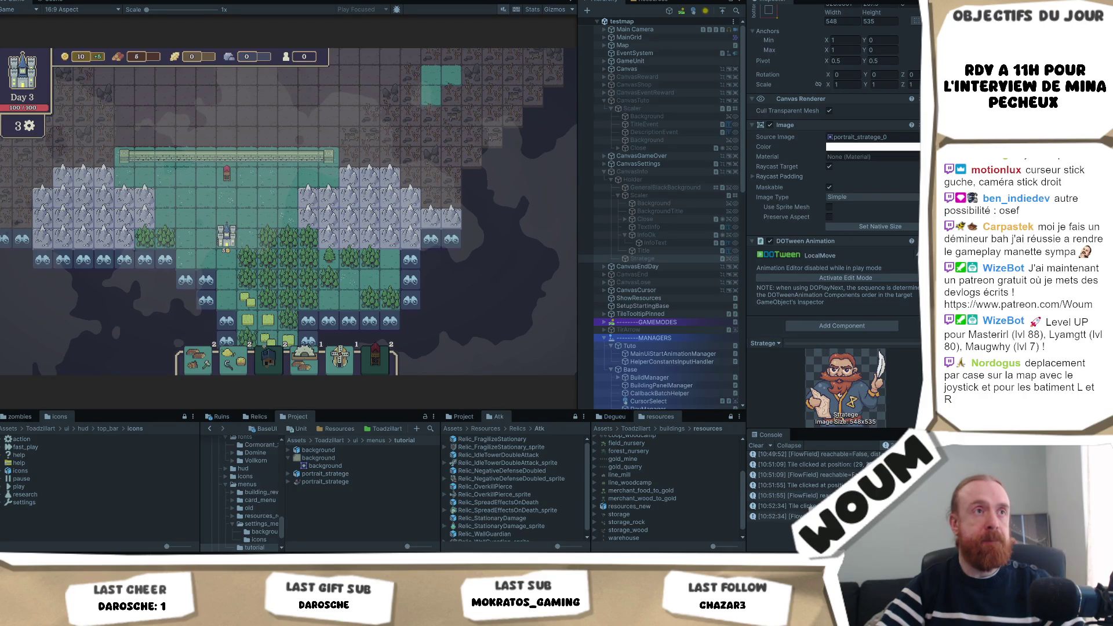
pyautogui.click(246, 203)
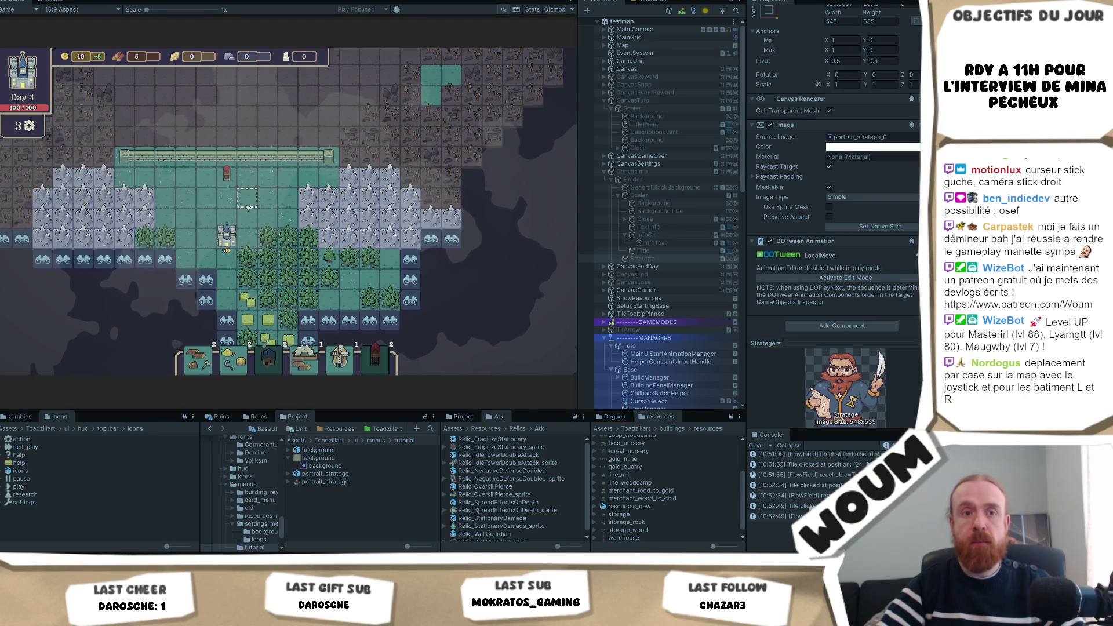
# Step: Pan the camera north and east over the unexplored map, then exit Play mode
pyautogui.press('Up')
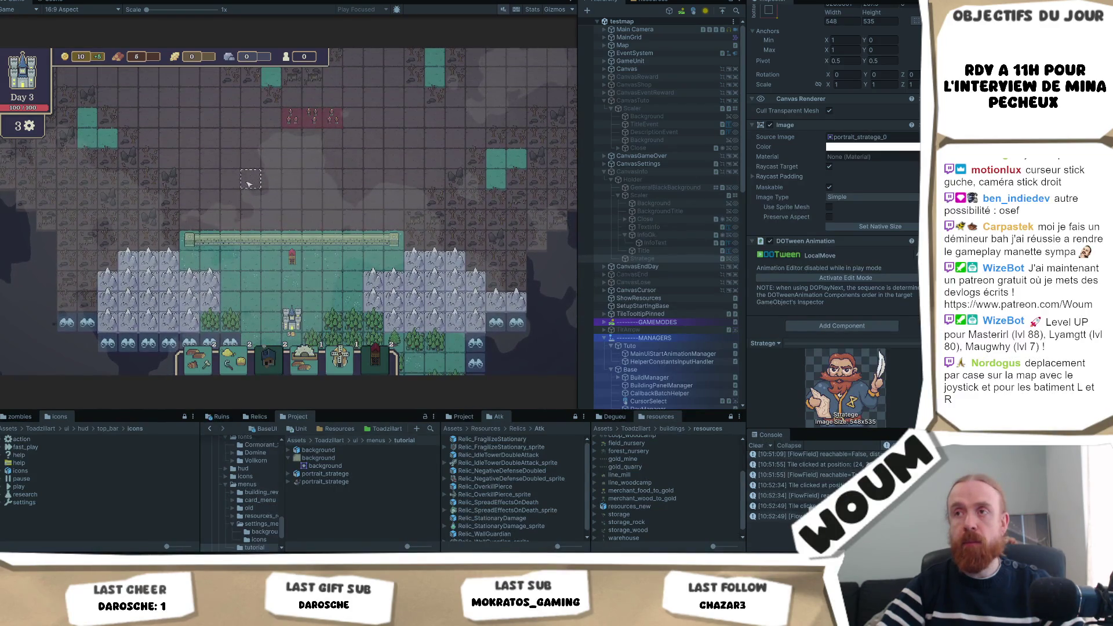
pyautogui.press('Up')
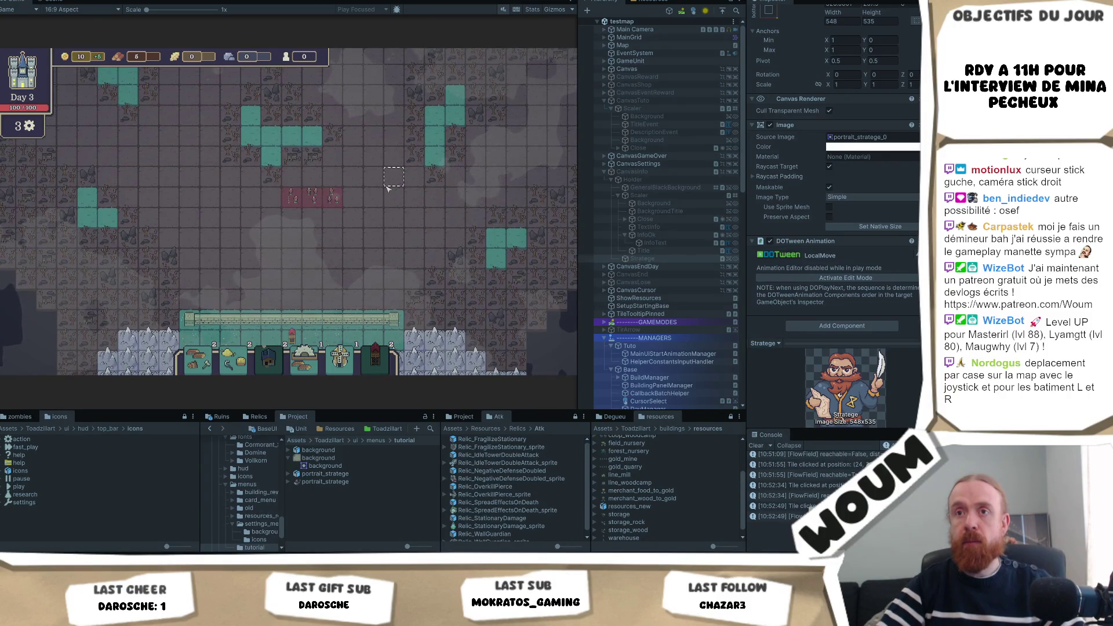
pyautogui.press('Right')
pyautogui.press('Up')
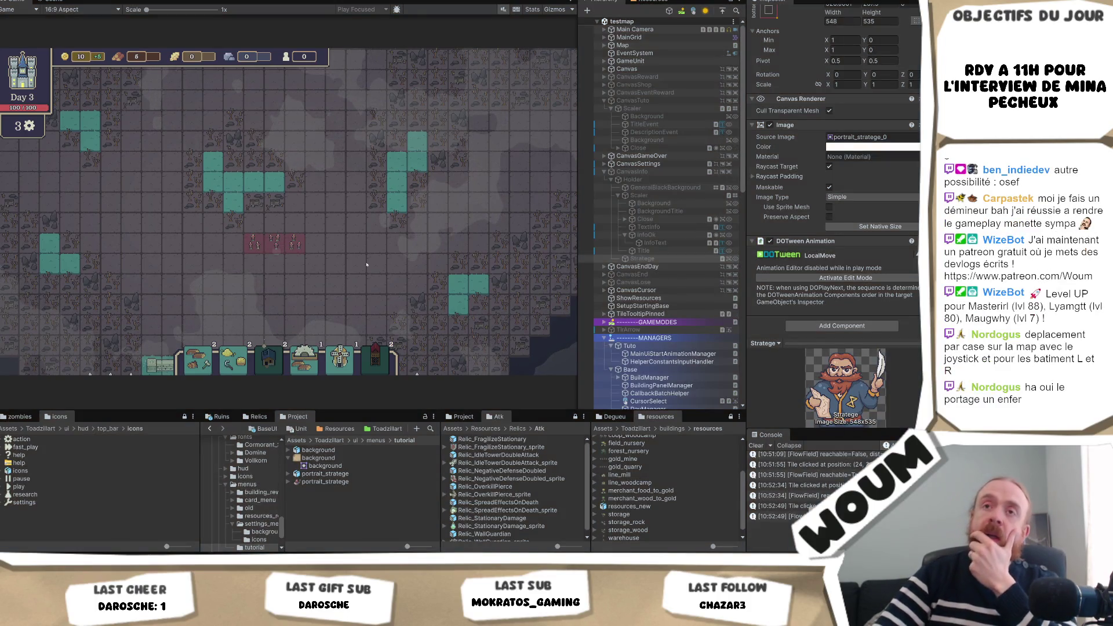
pyautogui.hotkey('ctrl', 'p')
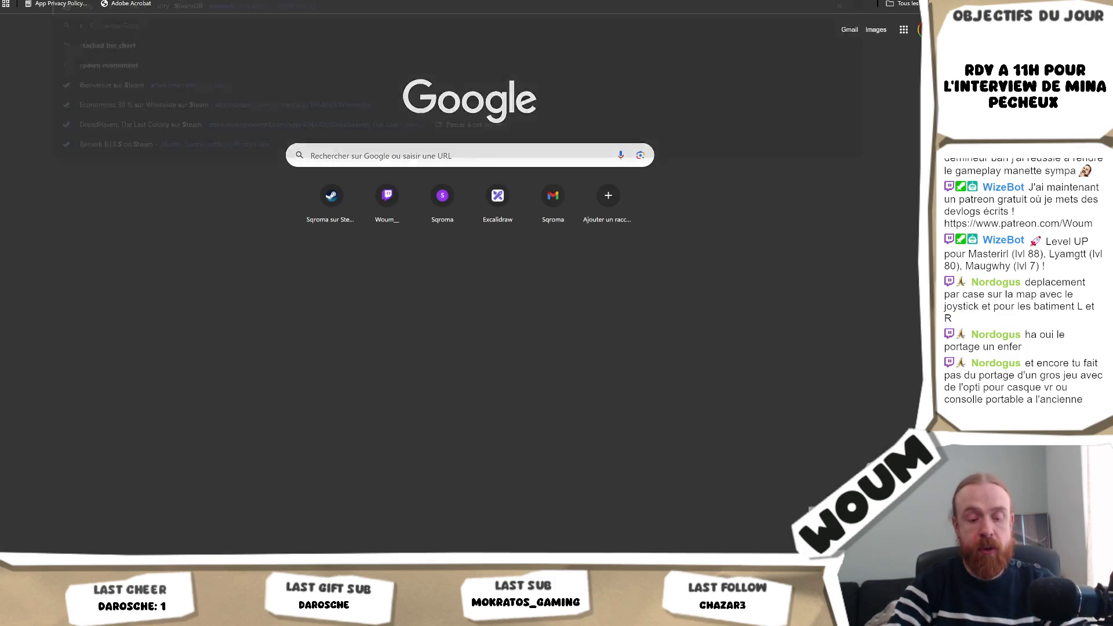
# Step: Search 'sqroma switch' and open the Nintendo eShop result for Sqroma
pyautogui.write('sqroma switch')
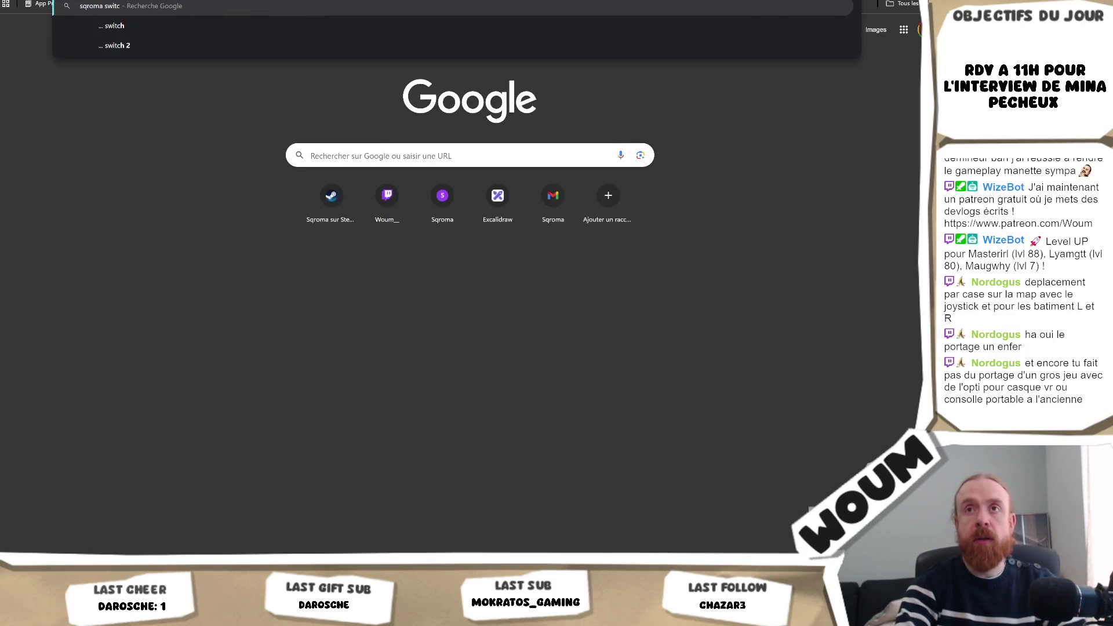
pyautogui.press('Return')
pyautogui.click(232, 107)
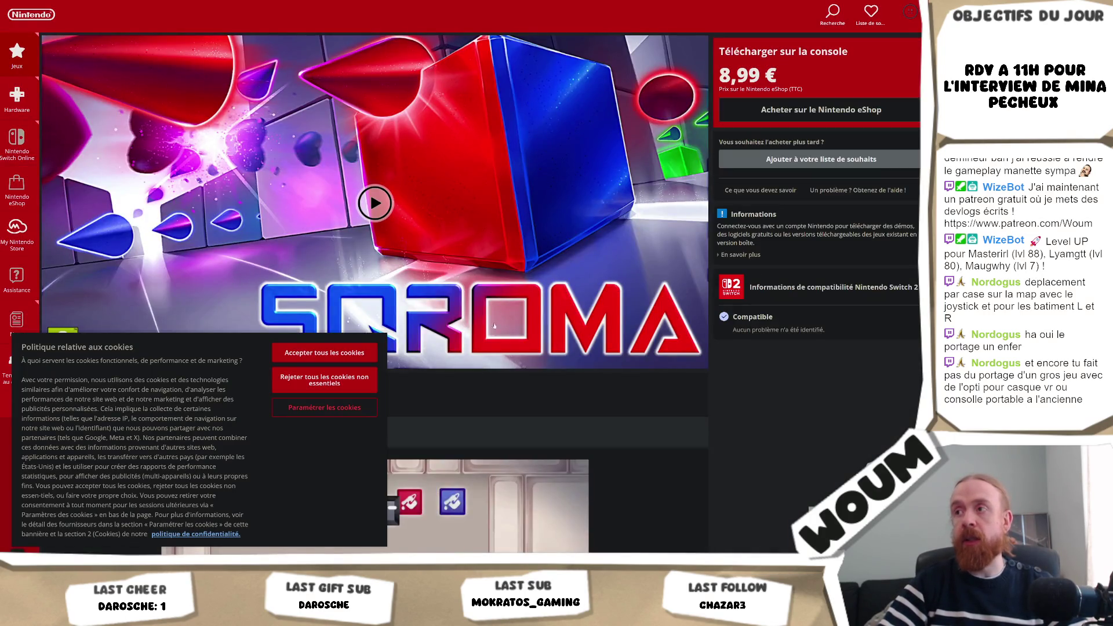
# Step: Reject non-essential cookies, then scroll through Sqroma's 69-level, 42-challenge description and back to the banner
pyautogui.click(351, 385)
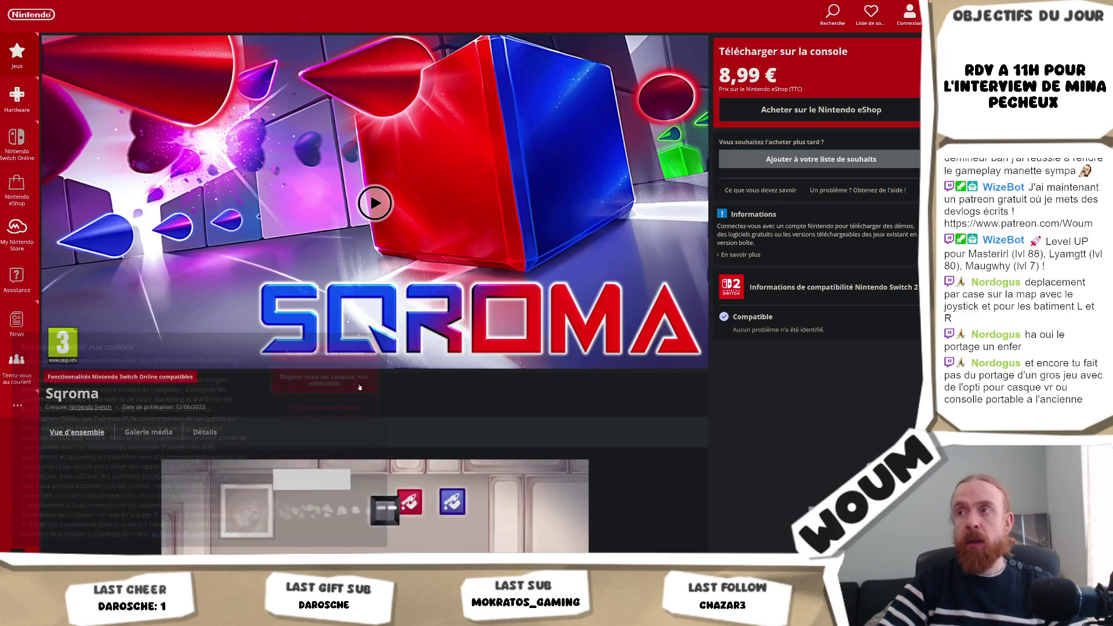
pyautogui.scroll(-5, 360, 387)
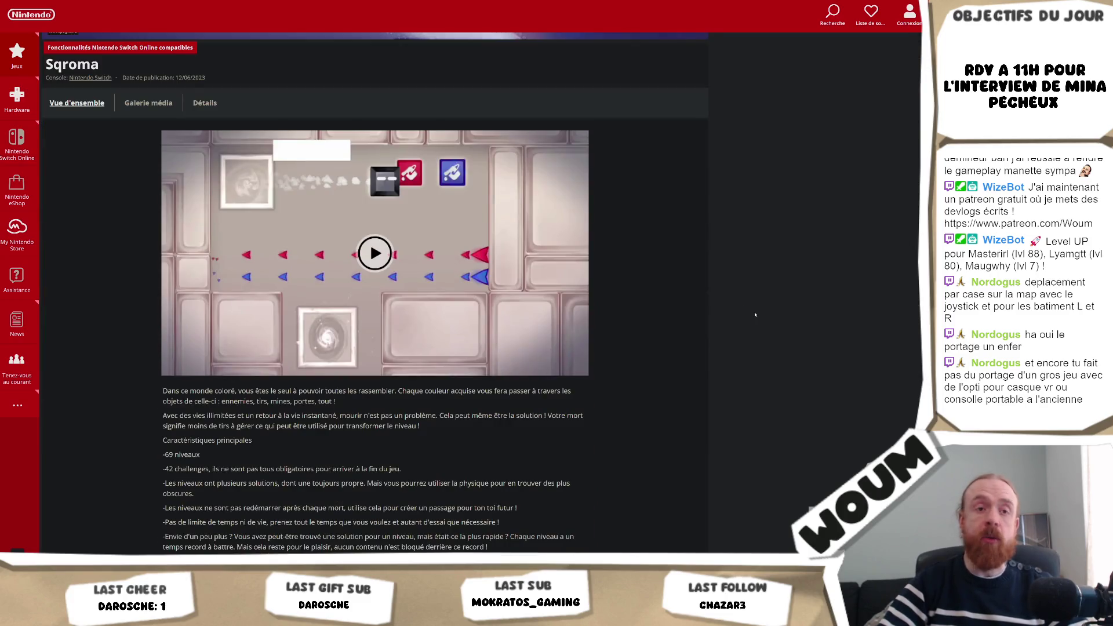
pyautogui.scroll(5, 715, 304)
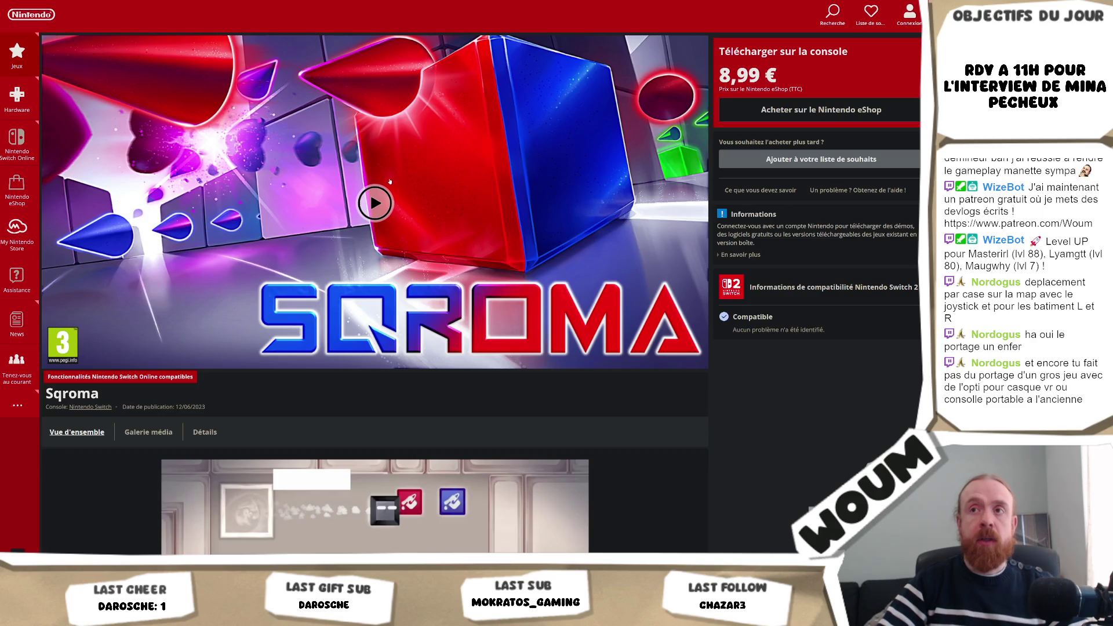
pyautogui.scroll(-12, 515, 216)
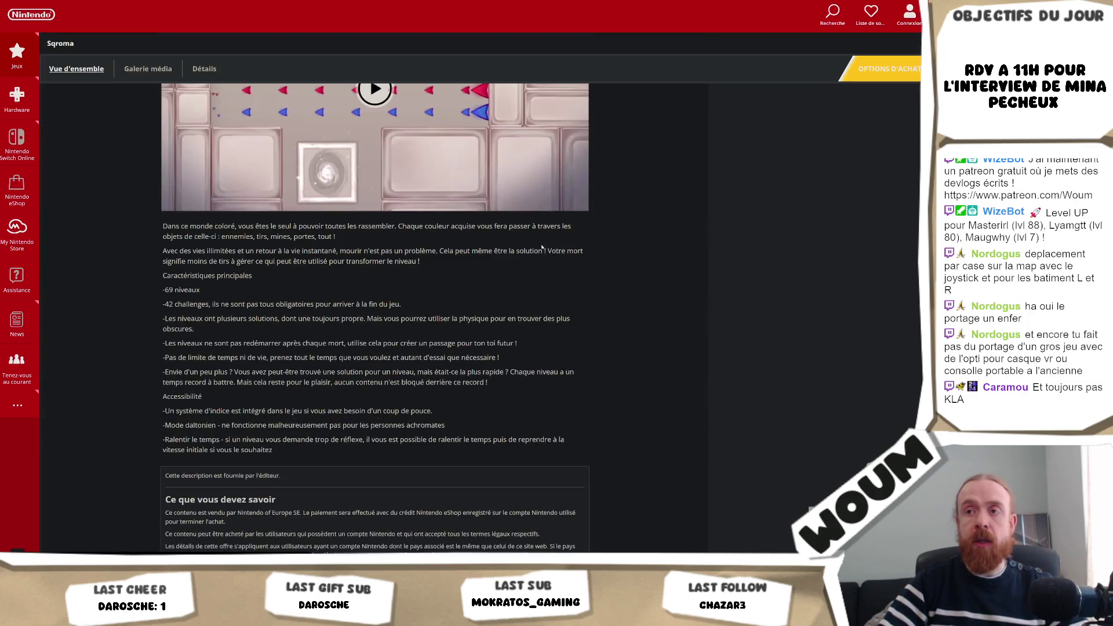
pyautogui.scroll(12, 542, 247)
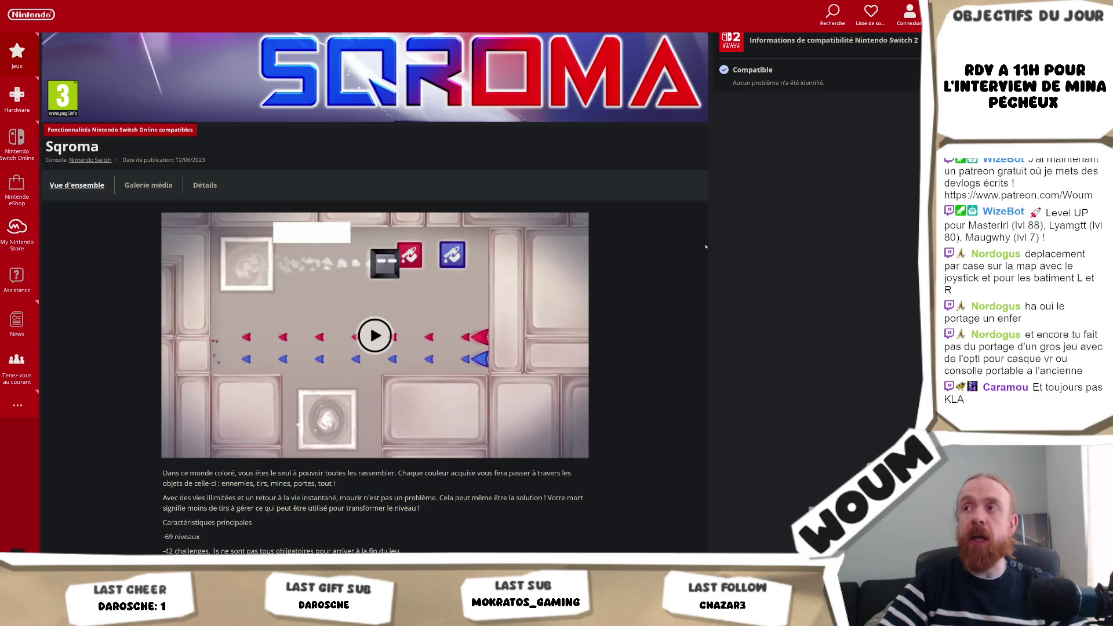
pyautogui.scroll(3, 706, 246)
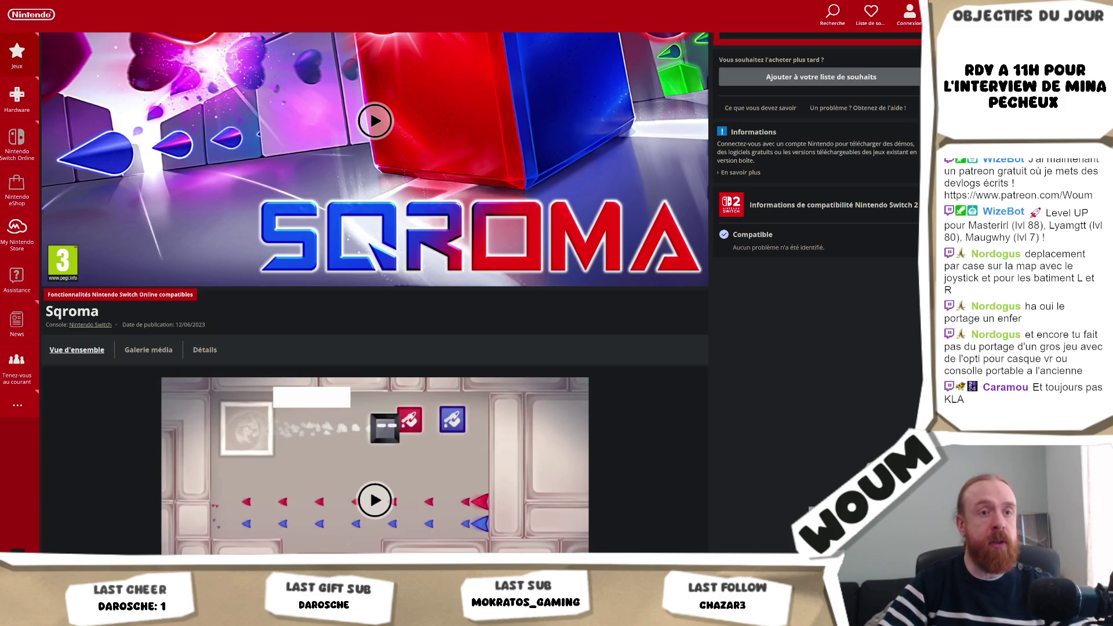
pyautogui.scroll(2, 528, 120)
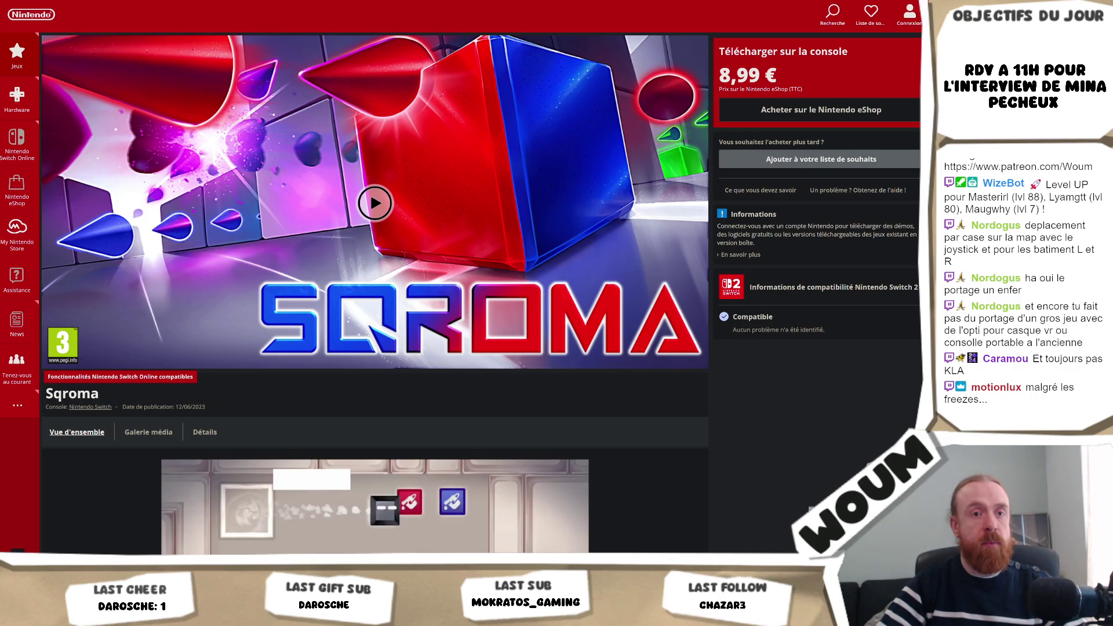
pyautogui.scroll(-8, 847, 322)
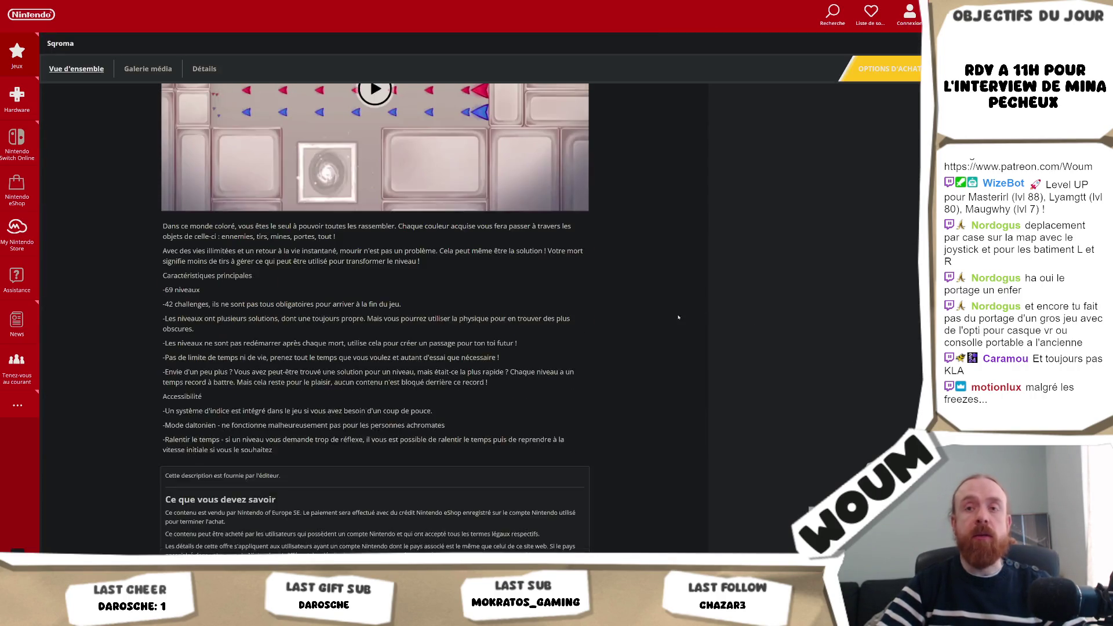
pyautogui.scroll(5, 678, 316)
pyautogui.scroll(-3, 671, 318)
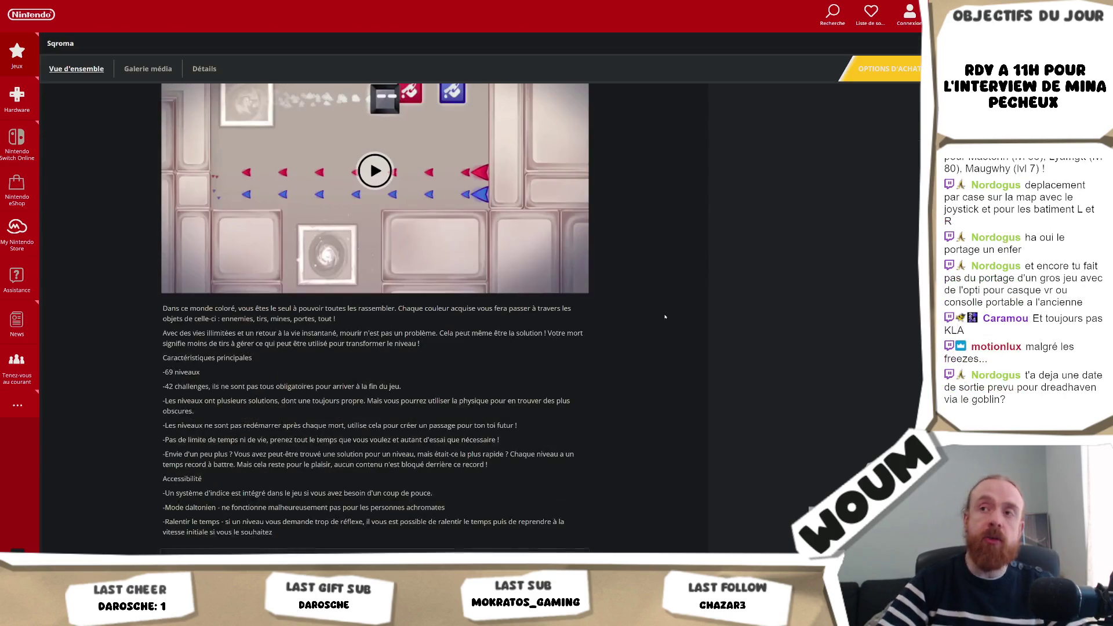
pyautogui.scroll(5, 667, 318)
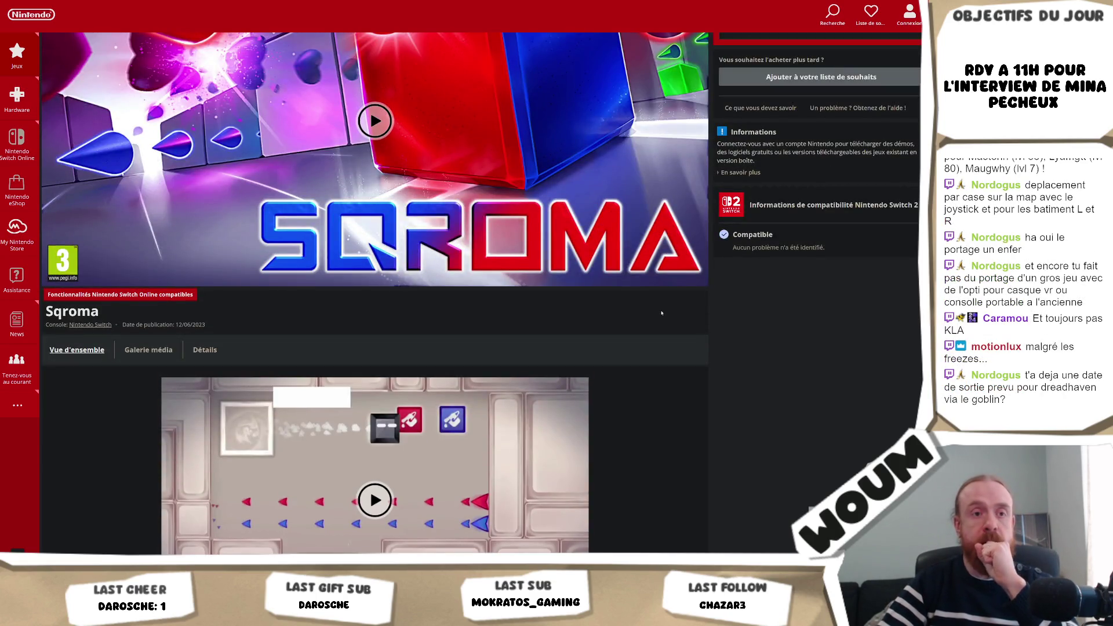
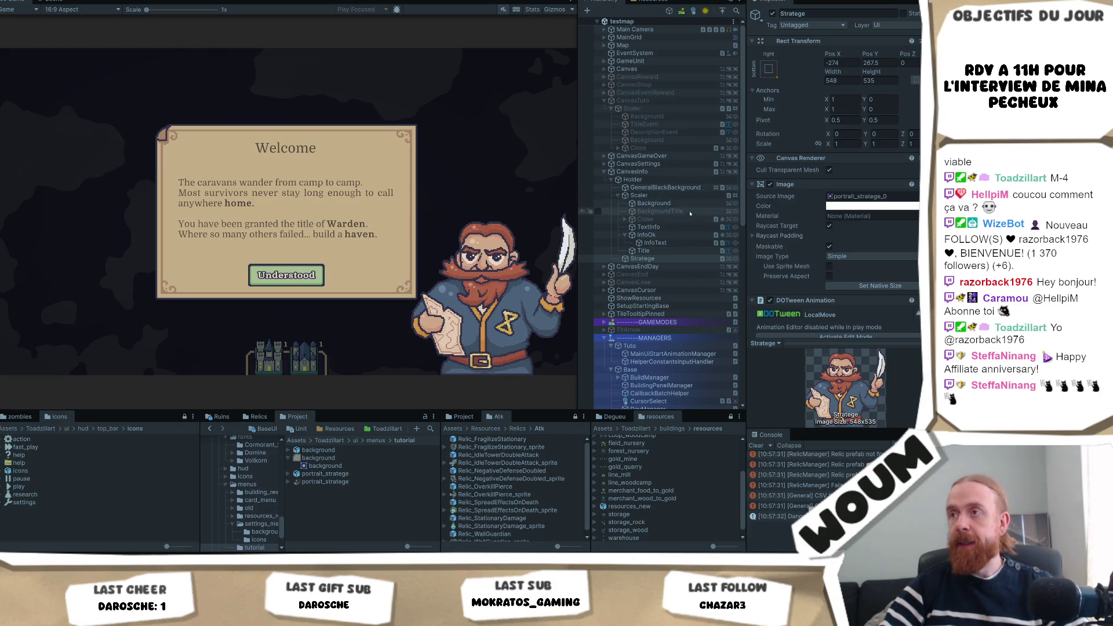
# Step: Replace TextInfo's body text with 'A 11h interview de' followed by the guest's name
pyautogui.click(677, 228)
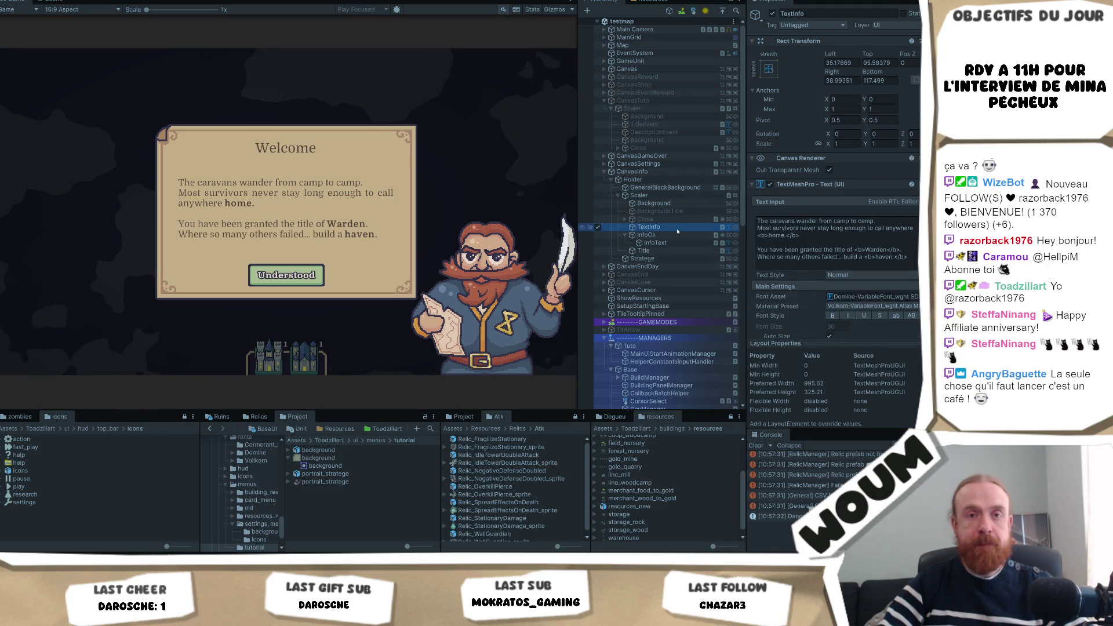
pyautogui.click(820, 236)
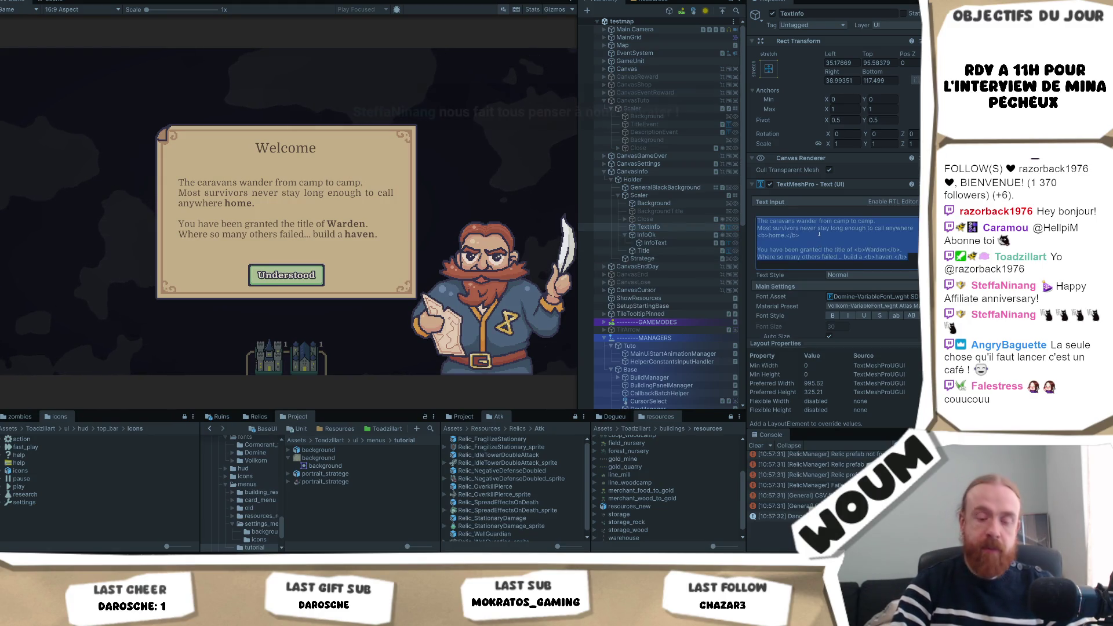
pyautogui.write('a')
pyautogui.press('BackSpace')
pyautogui.write('A 11h interview de Mina Pecheux !')
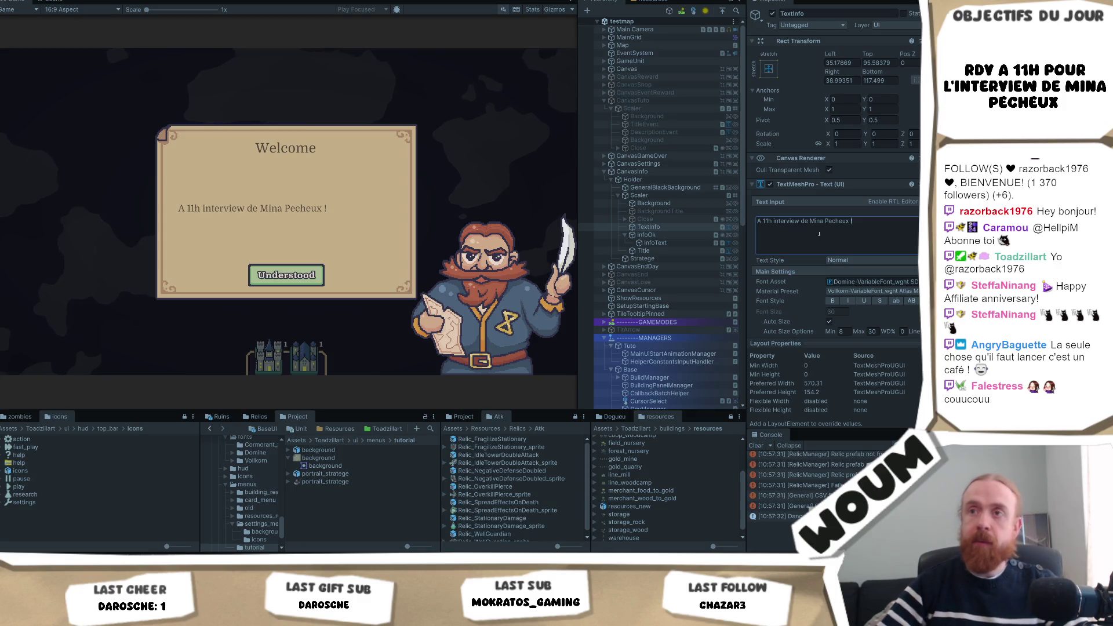
# Step: Make the announcement text bold and set its Auto Size maximum to 40
pyautogui.click(832, 301)
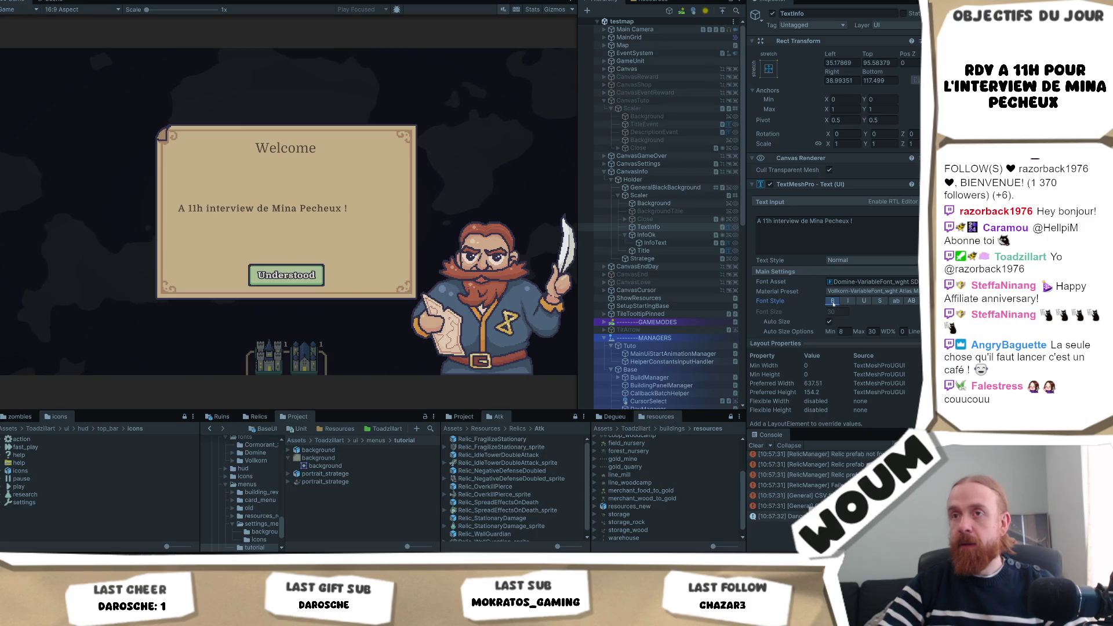
pyautogui.click(875, 332)
pyautogui.write('40')
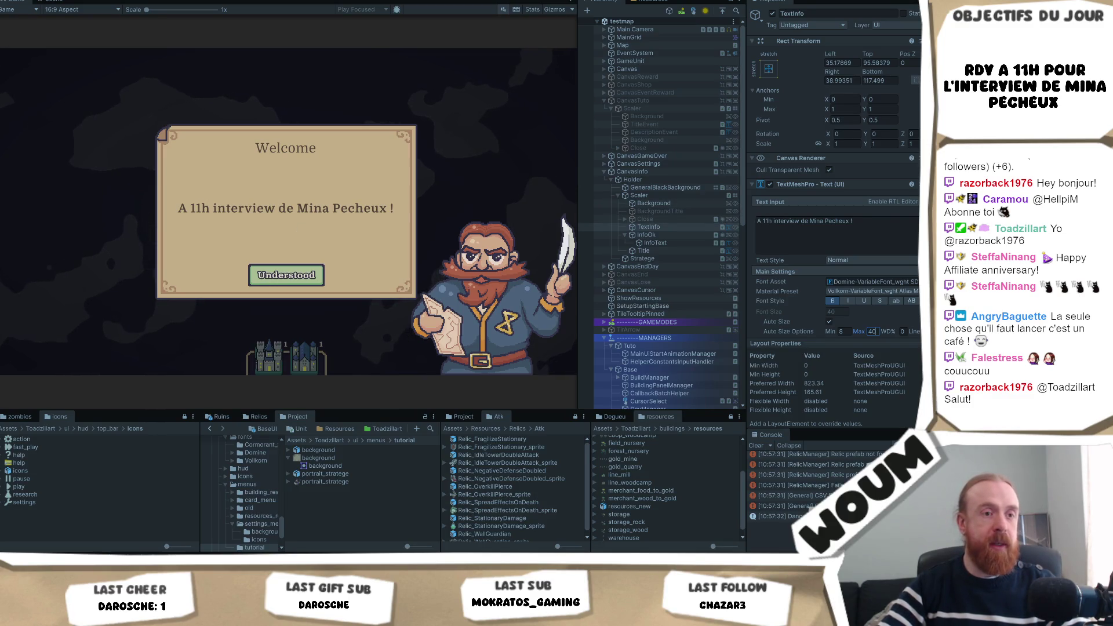
pyautogui.press('Return')
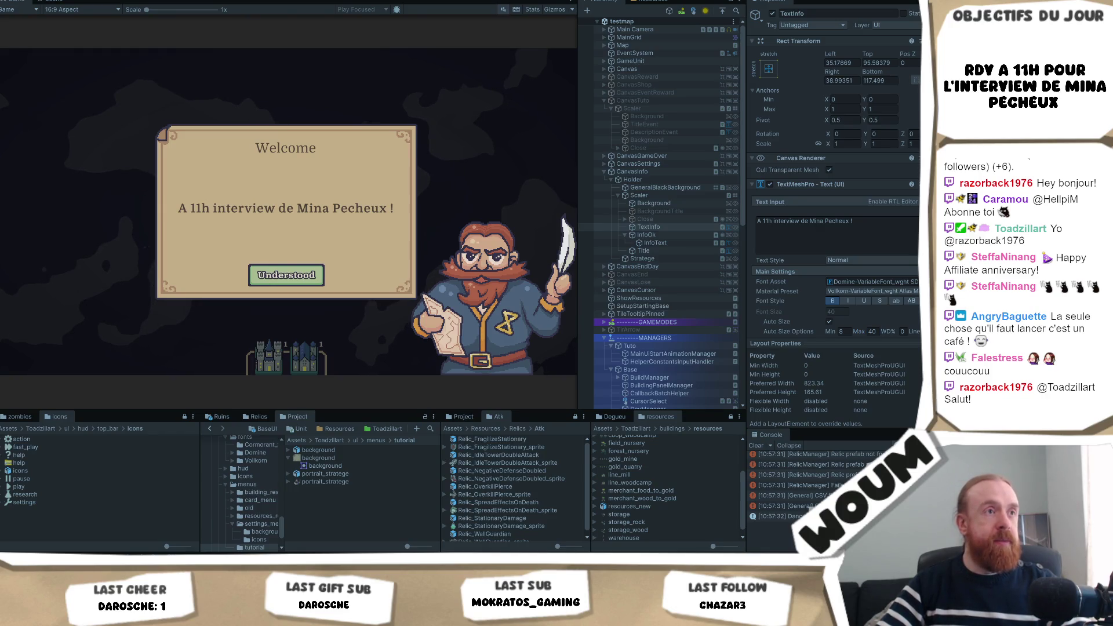
pyautogui.rightClick(21, 1)
# Step: Maximize the game view, then hide the Camera source in OBS and select the StartingSoon scene
pyautogui.click(44, 33)
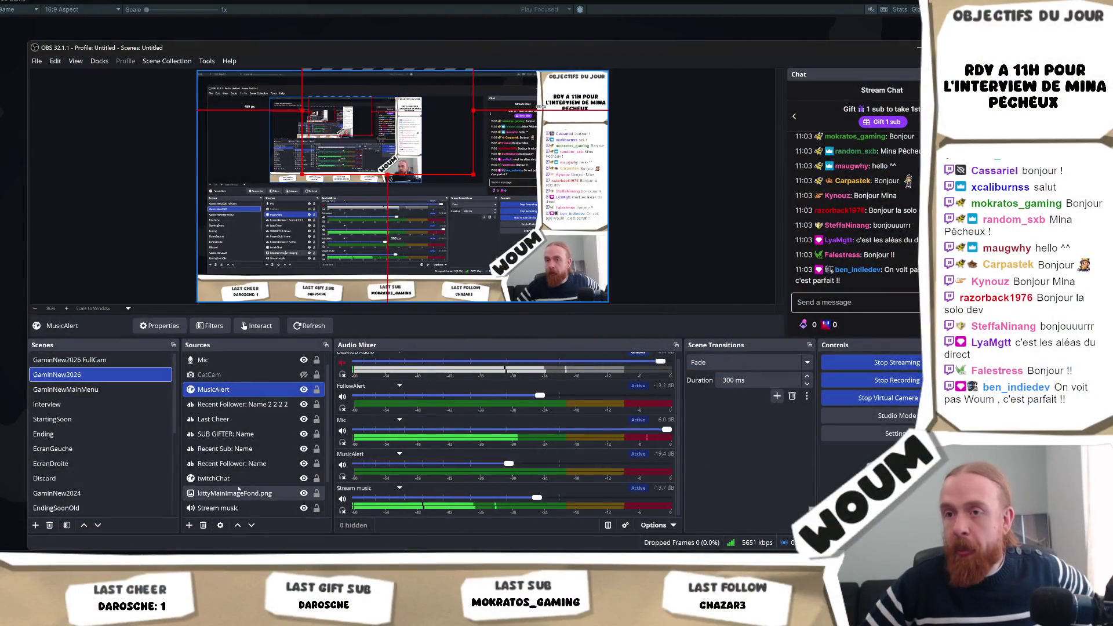
pyautogui.click(253, 494)
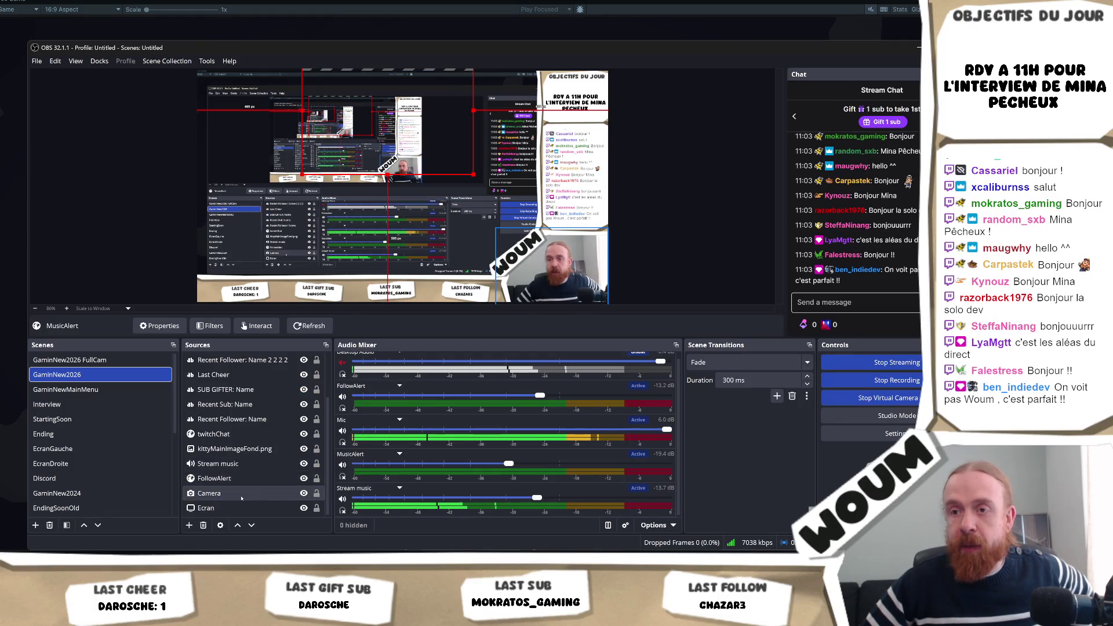
pyautogui.click(304, 494)
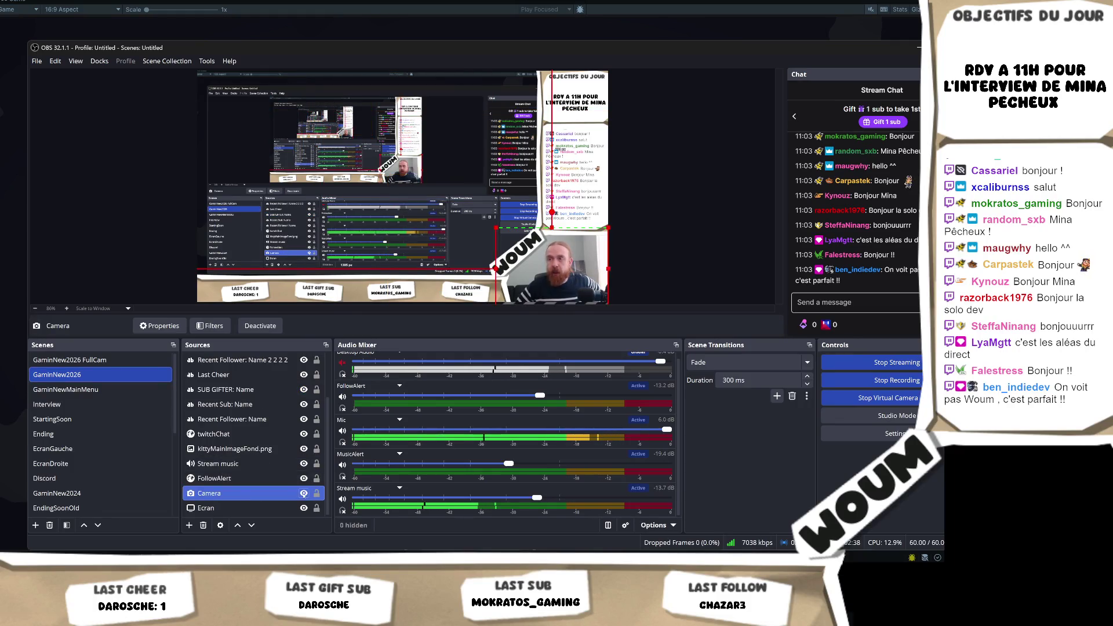
pyautogui.click(88, 419)
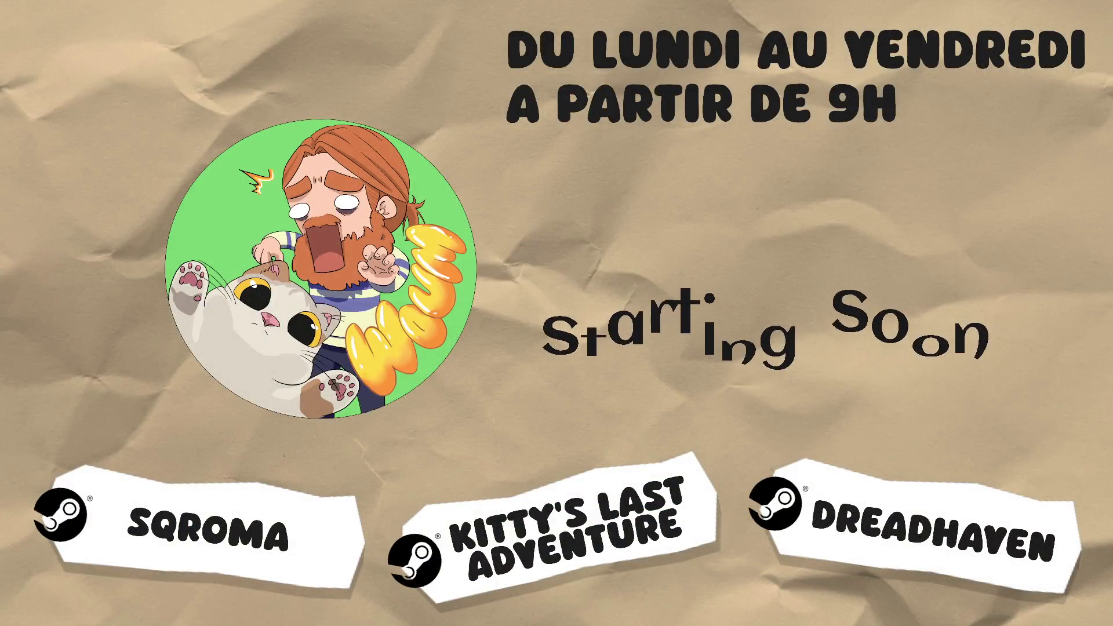
# Step: Put the Starting Soon scene on the OBS stream, keeping the webcam hidden
pyautogui.click(87, 404)
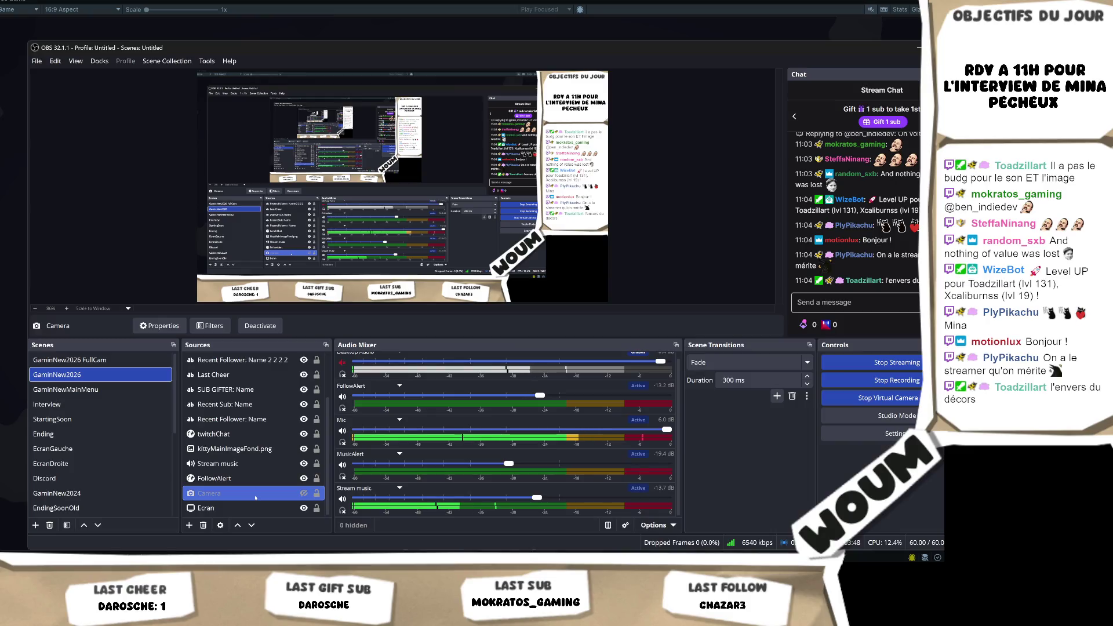
# Step: Switch the OBS stream to the Interview scene with question title, chat and guest camera
pyautogui.click(92, 403)
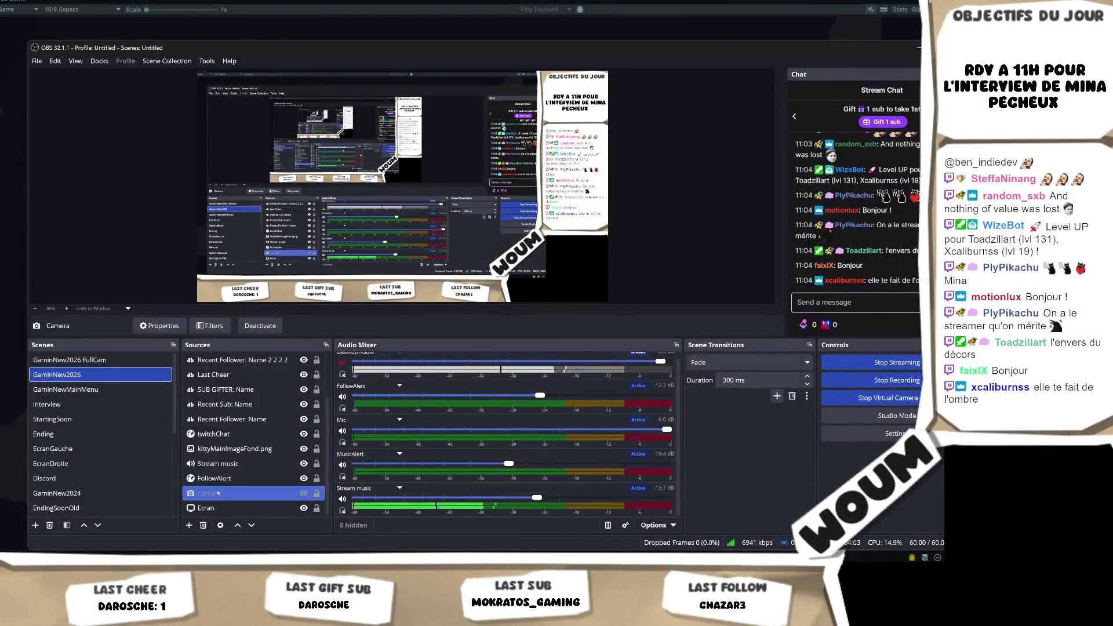
pyautogui.rightClick(219, 492)
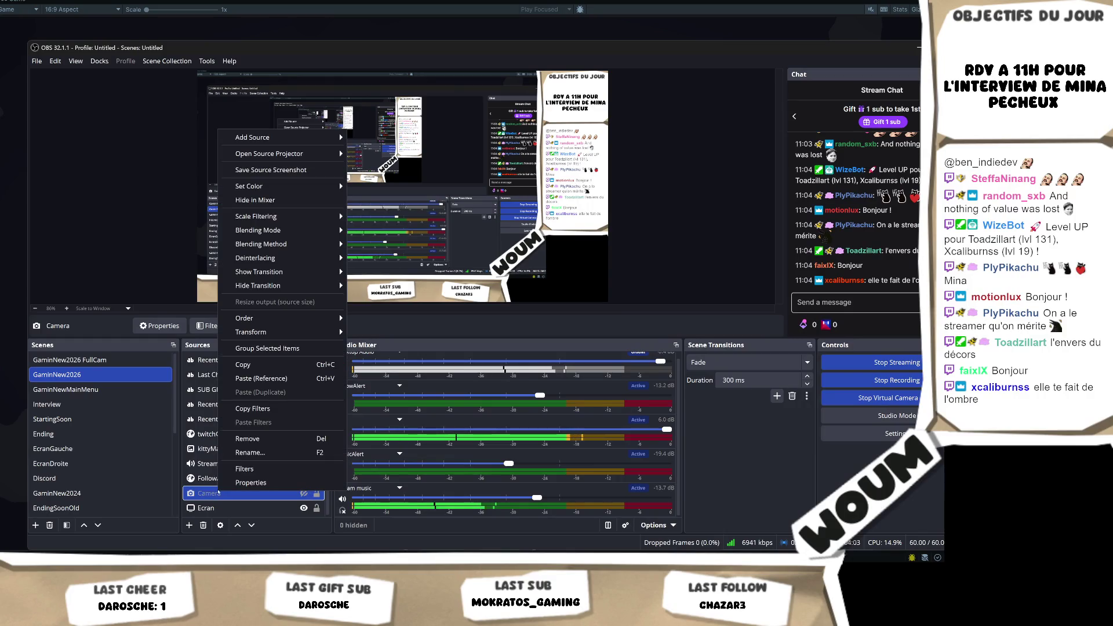
pyautogui.click(243, 364)
pyautogui.click(108, 410)
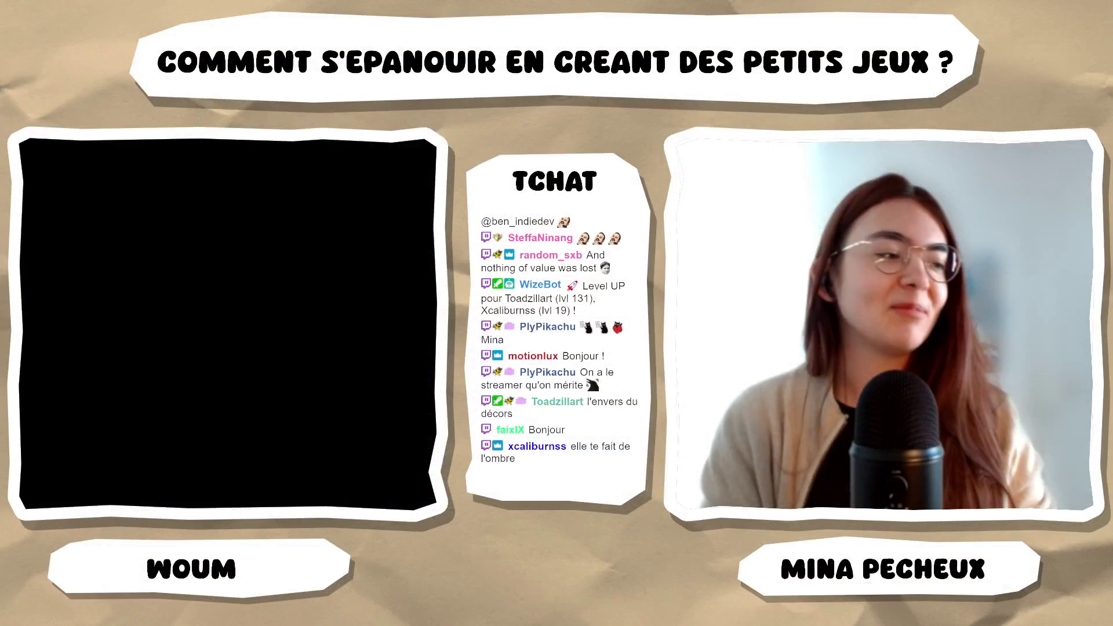